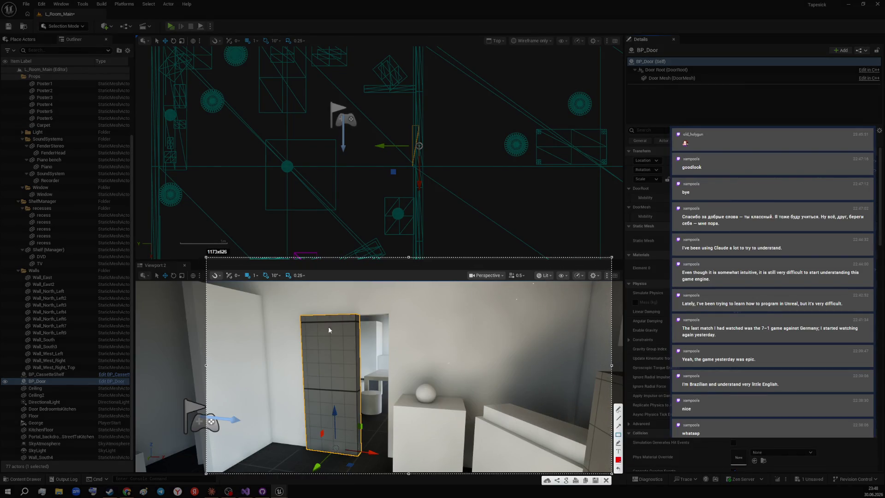
# - Capture a screenshot marking the door in the viewport
pyautogui.moveTo(264, 290); pyautogui.dragTo(440, 481)
pyautogui.press('Return')
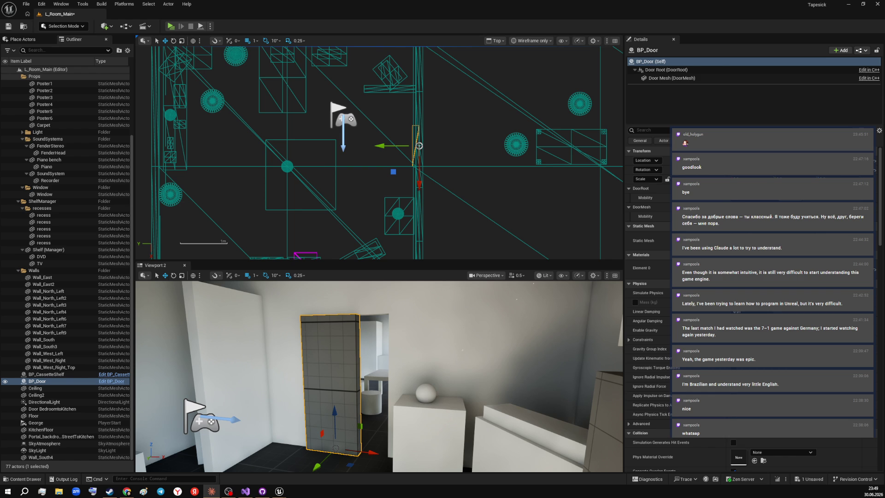
# - Slide BP_Door about 43 cm then 3 cm along Y into the doorway and launch a standalone play test
pyautogui.moveTo(346, 380); pyautogui.dragTo(415, 332)
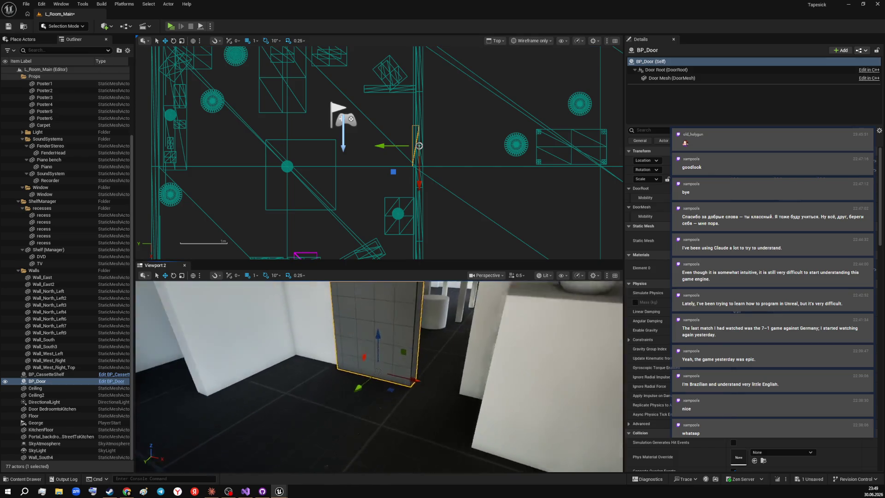
pyautogui.moveTo(359, 387)
pyautogui.mouseDown()
pyautogui.moveTo(476, 401)
pyautogui.moveTo(179, 396)
pyautogui.moveTo(208, 388)
pyautogui.moveTo(384, 418)
pyautogui.mouseUp()
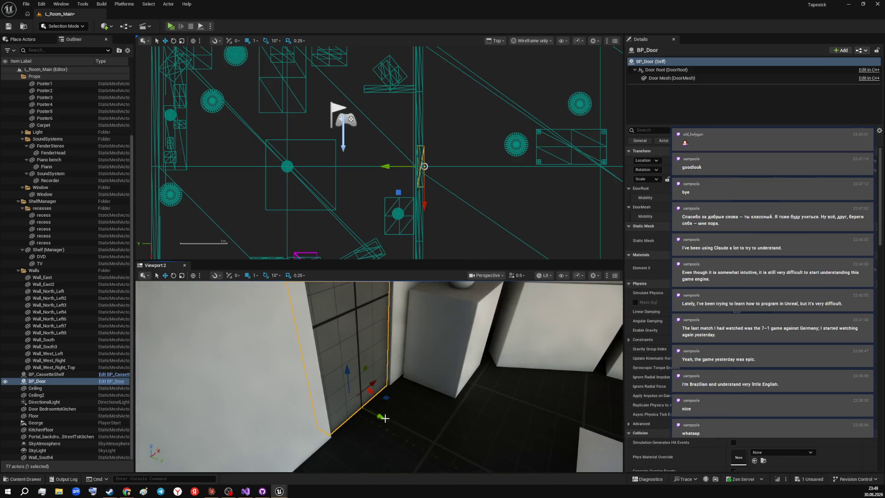
pyautogui.moveTo(384, 418); pyautogui.dragTo(276, 311)
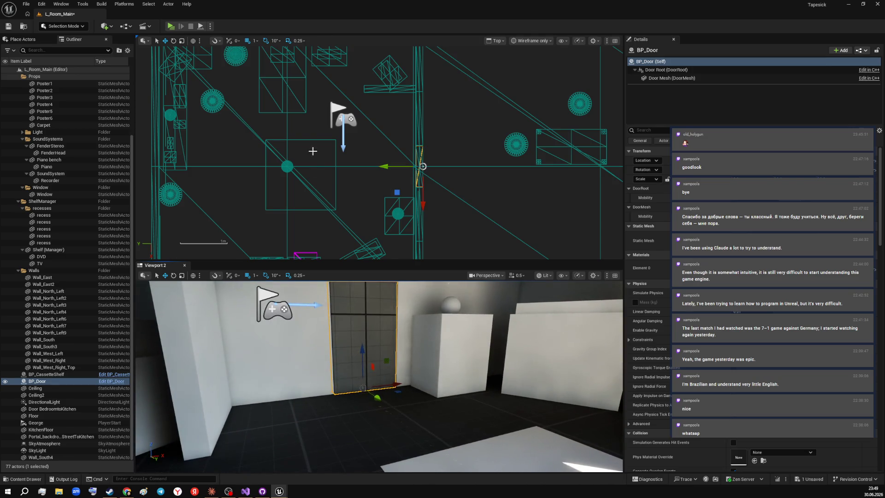
pyautogui.click(171, 26)
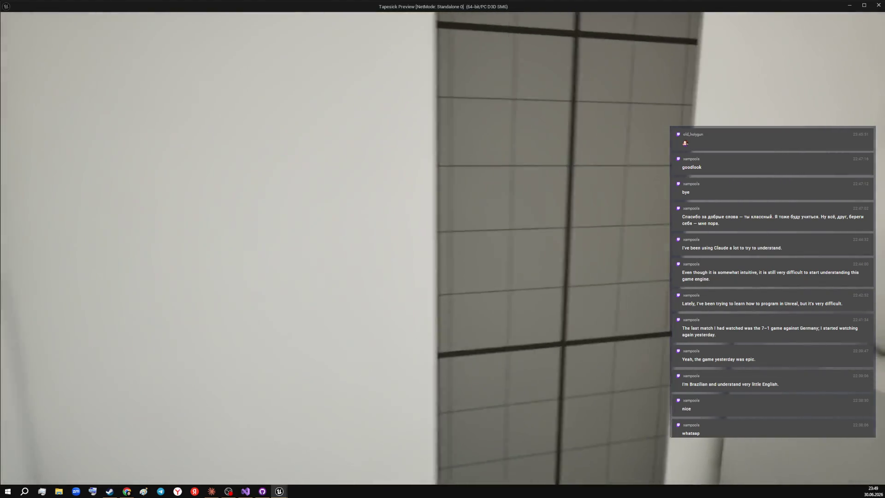
# - Walk up to the door with W and step back with S to view it in its doorway
pyautogui.press('w')
pyautogui.press('w')
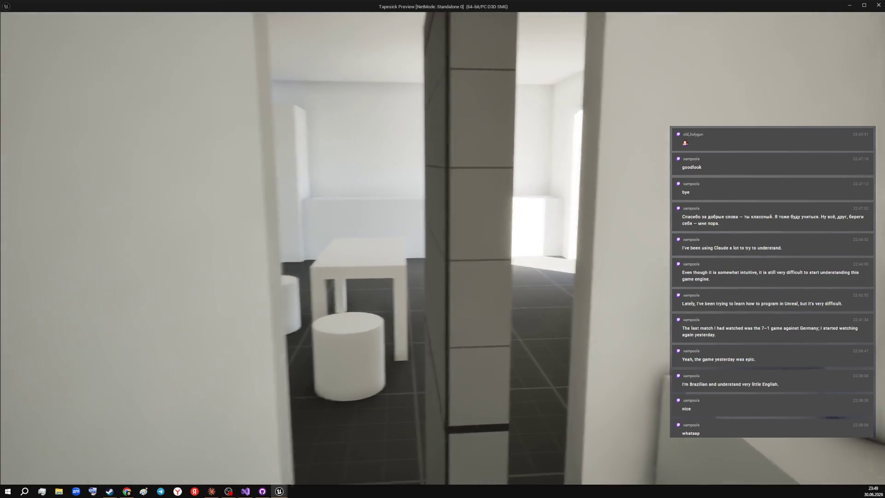
pyautogui.press('w')
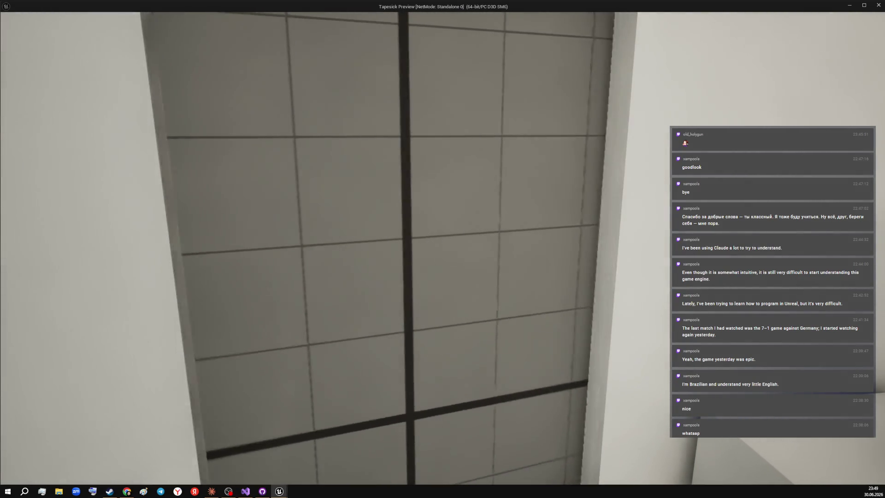
pyautogui.press('s')
pyautogui.press('s')
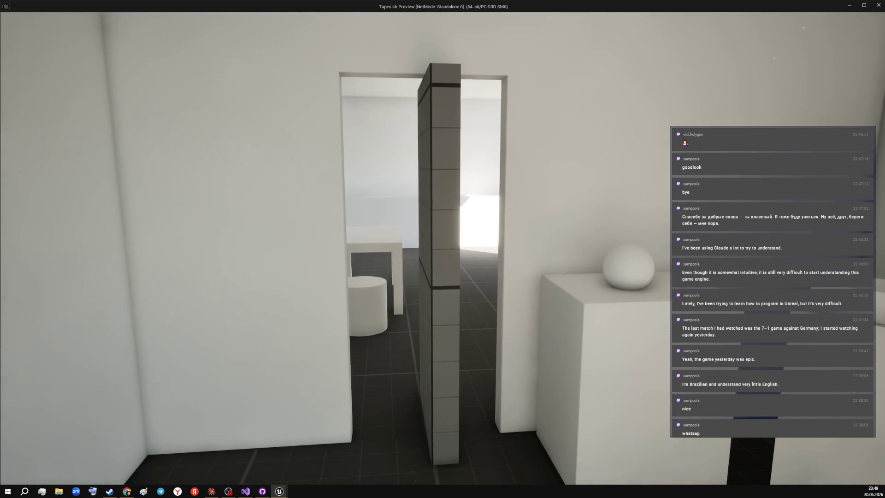
# - Capture a screenshot of the door view and end the standalone play test
pyautogui.press('super+shift+s')
pyautogui.moveTo(200, 31)
pyautogui.mouseDown()
pyautogui.moveTo(664, 454)
pyautogui.moveTo(705, 477)
pyautogui.mouseUp()
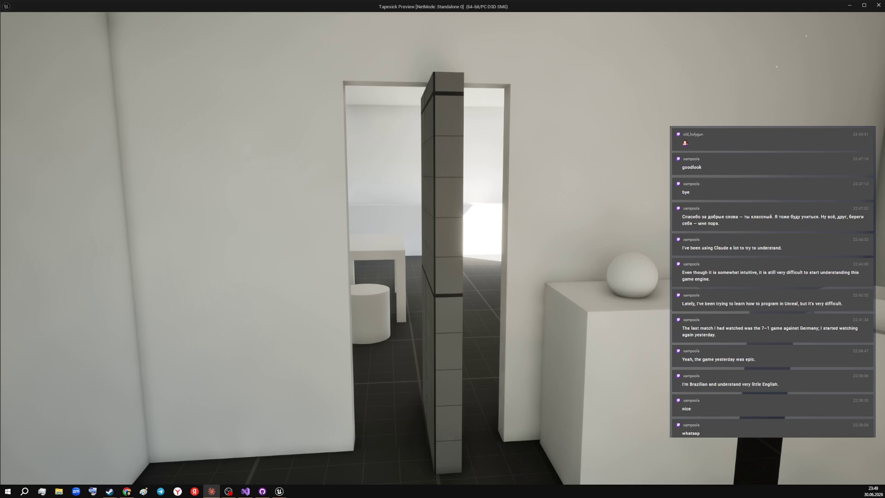
pyautogui.press('Escape')
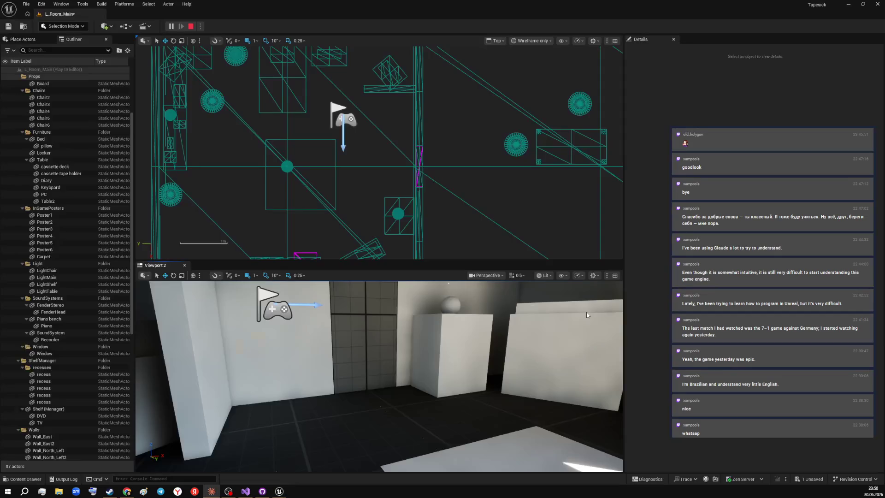
pyautogui.moveTo(380, 373)
pyautogui.mouseDown()
pyautogui.moveTo(414, 374)
pyautogui.moveTo(416, 360)
pyautogui.mouseUp()
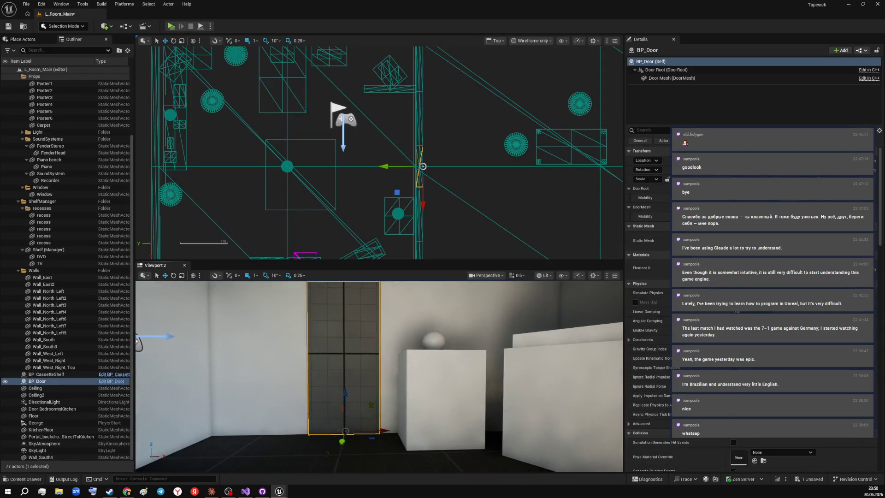
pyautogui.press('w')
pyautogui.press('a')
pyautogui.press('s')
pyautogui.press('d')
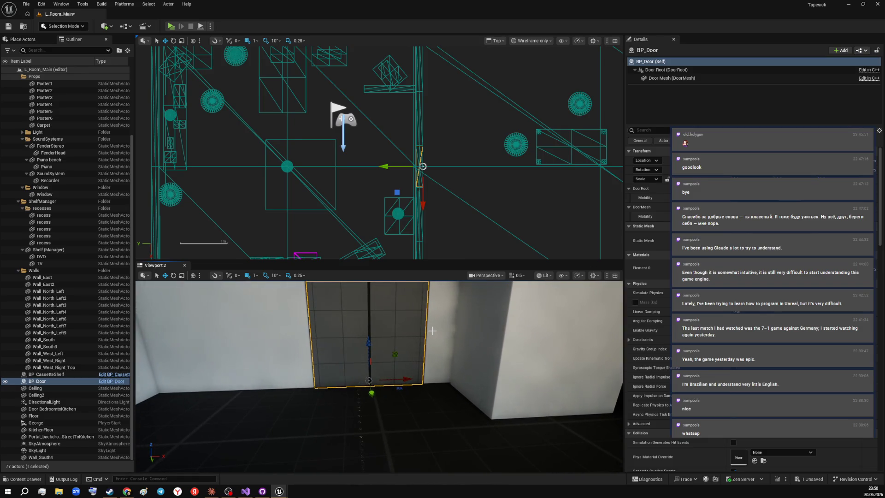
pyautogui.press('super+shift+s')
pyautogui.press('Escape')
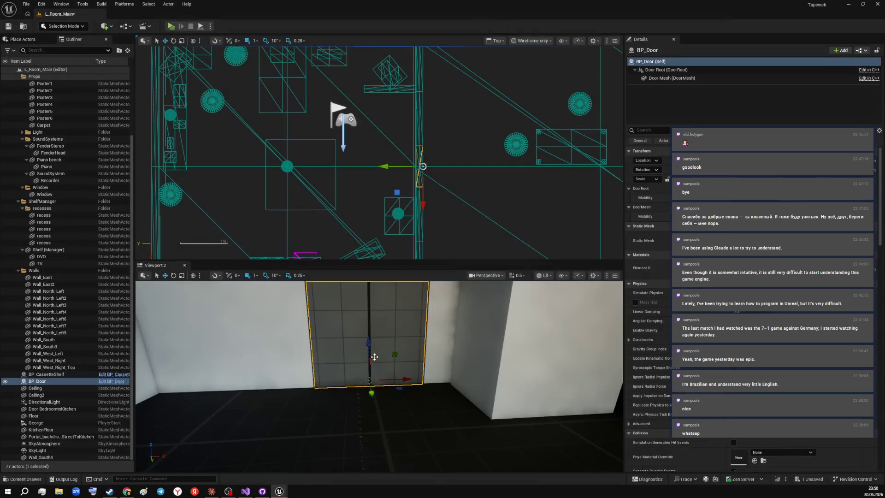
pyautogui.moveTo(373, 377); pyautogui.dragTo(438, 400)
pyautogui.hotkey('ctrl', 'z')
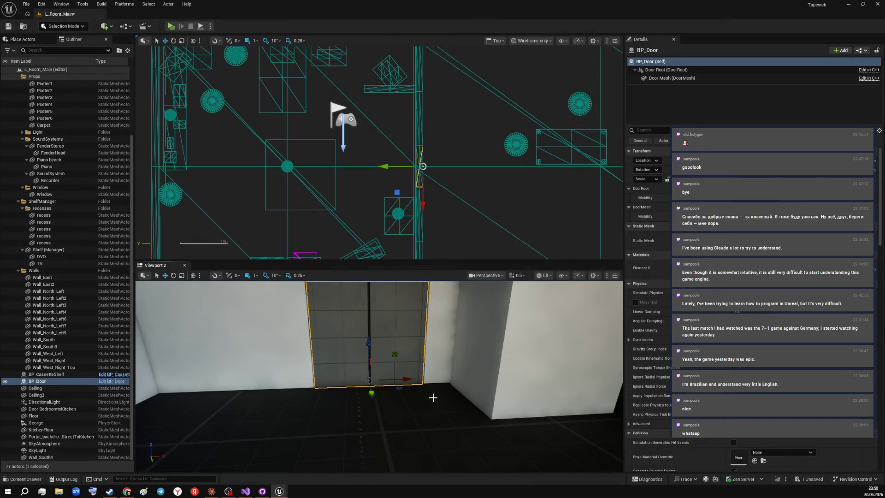
pyautogui.press('w')
pyautogui.press('w')
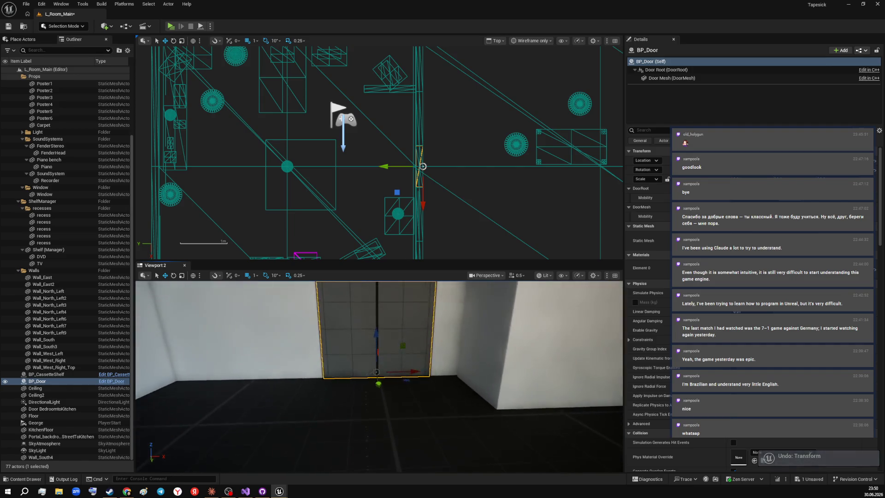
pyautogui.press('super+shift+s')
pyautogui.moveTo(258, 292); pyautogui.dragTo(477, 410)
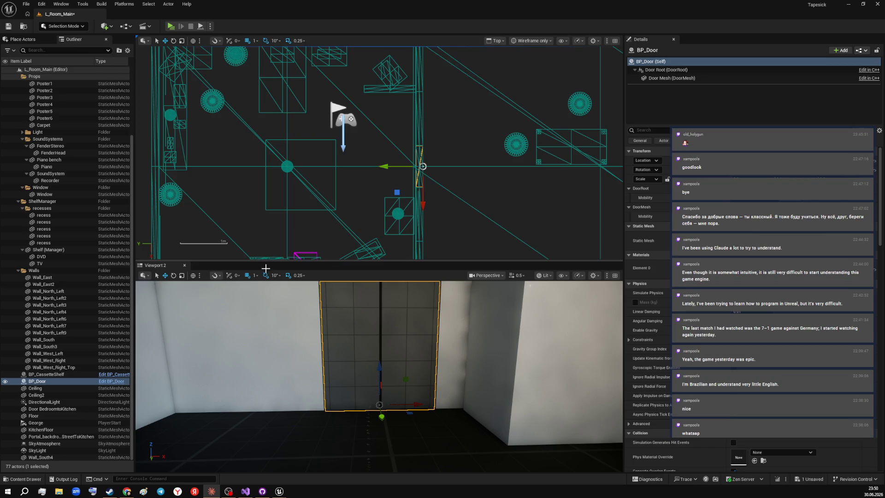
pyautogui.click(28, 479)
# - In the BP_Door blueprint, set the Door Mesh Location Z to 109 and close the editor
pyautogui.click(28, 480)
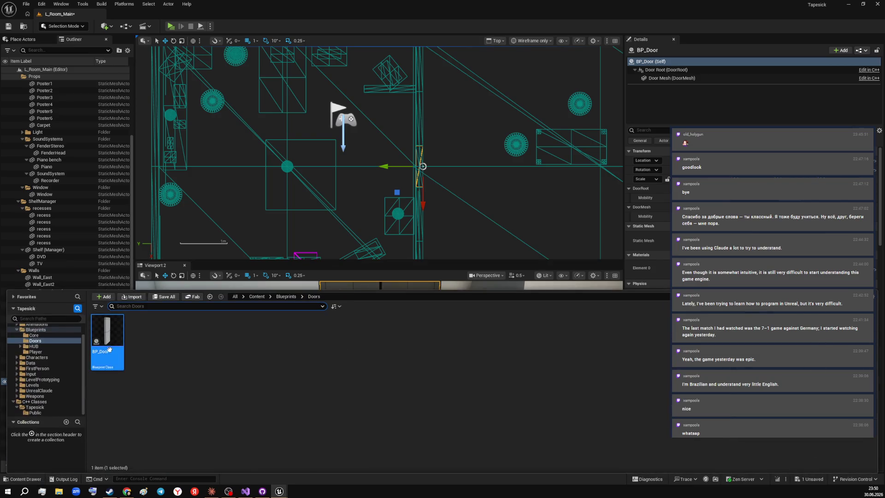
pyautogui.doubleClick(105, 339)
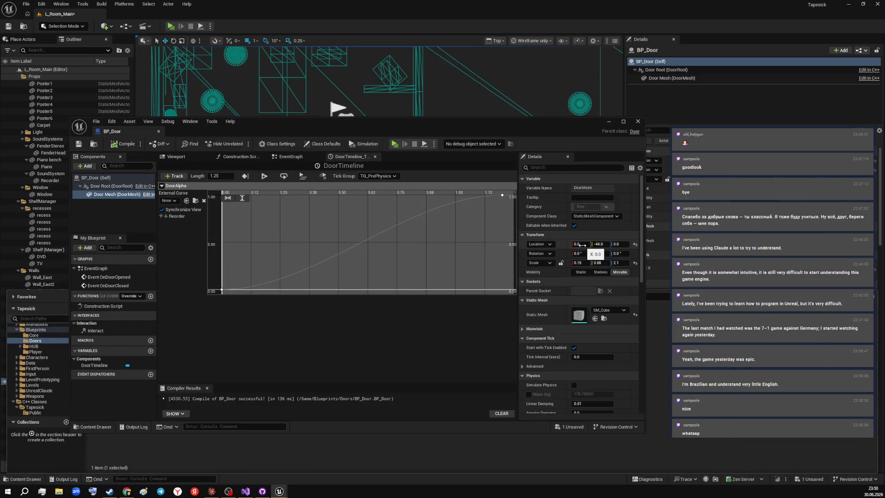
pyautogui.click(614, 245)
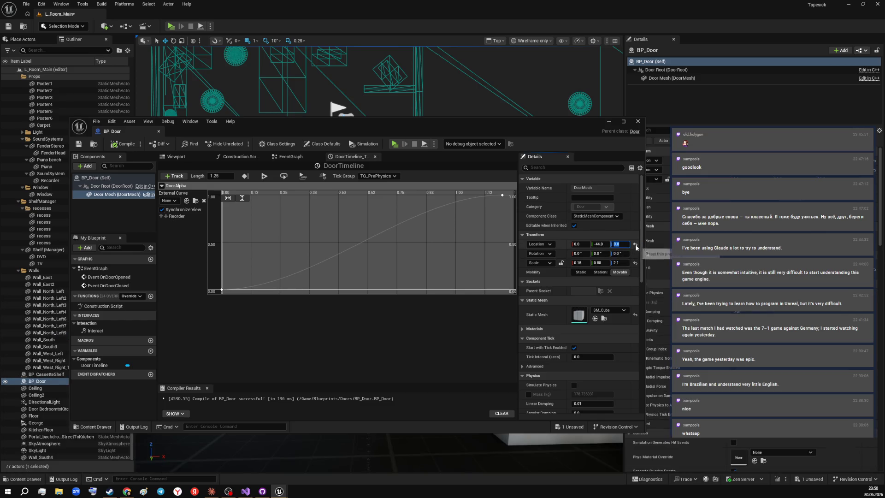
pyautogui.write('105')
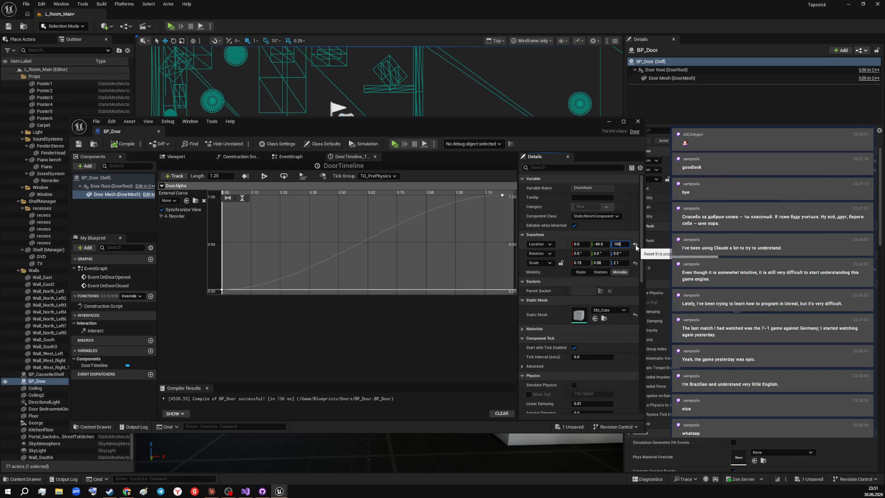
pyautogui.press('Return')
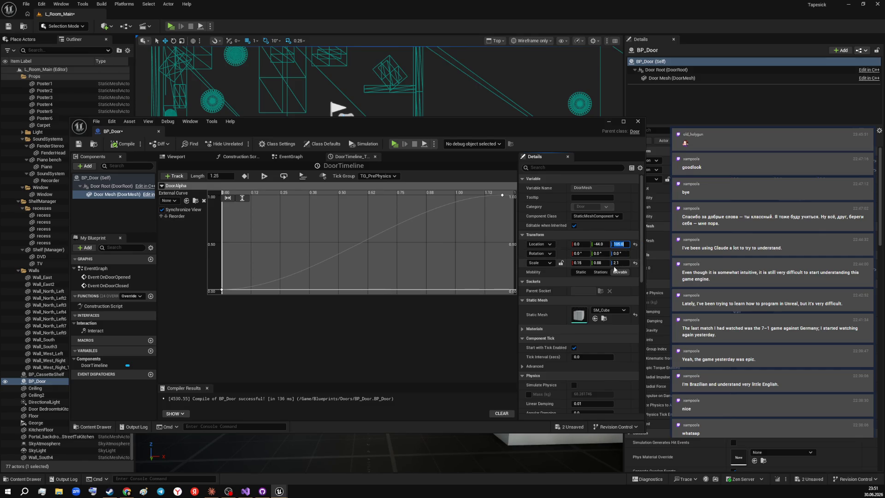
pyautogui.click(637, 122)
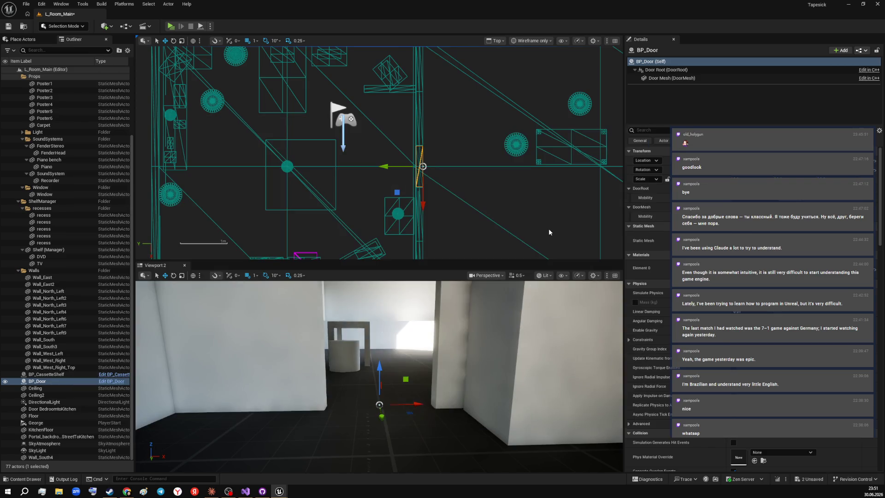
# - Undo the door mesh height change, then select the Floor and Wall_West_Right_Top actors
pyautogui.moveTo(483, 325); pyautogui.dragTo(381, 381)
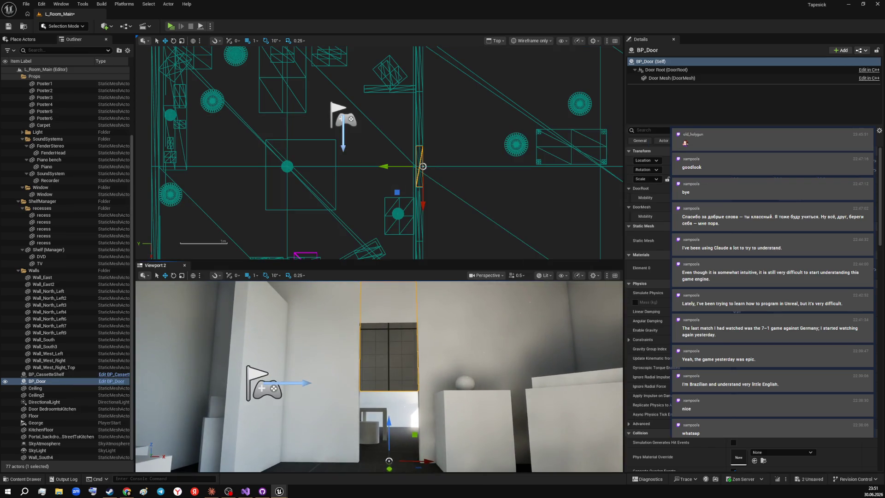
pyautogui.hotkey('ctrl', 'z')
pyautogui.scroll(2, 380, 373)
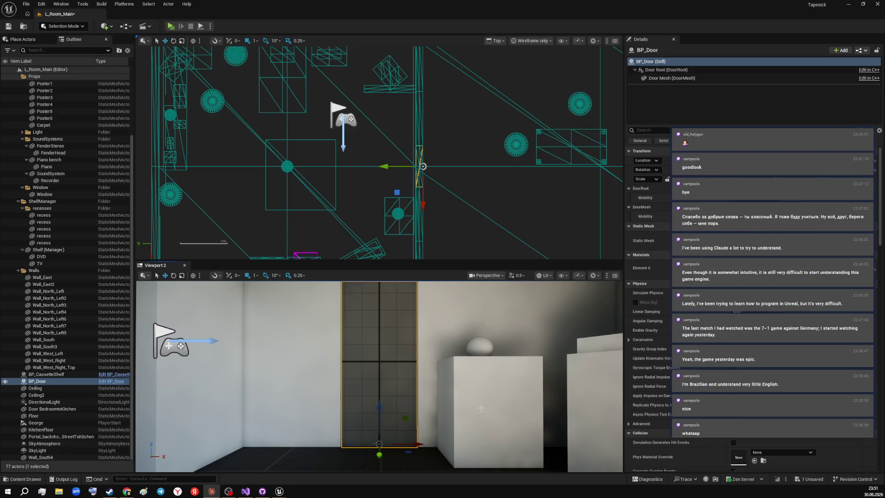
pyautogui.moveTo(484, 387); pyautogui.dragTo(467, 427)
pyautogui.click(467, 428)
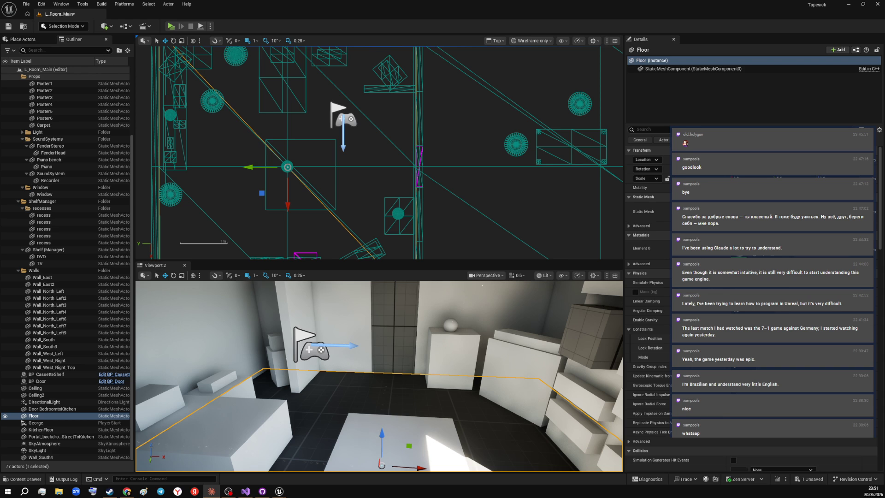
pyautogui.moveTo(50, 368)
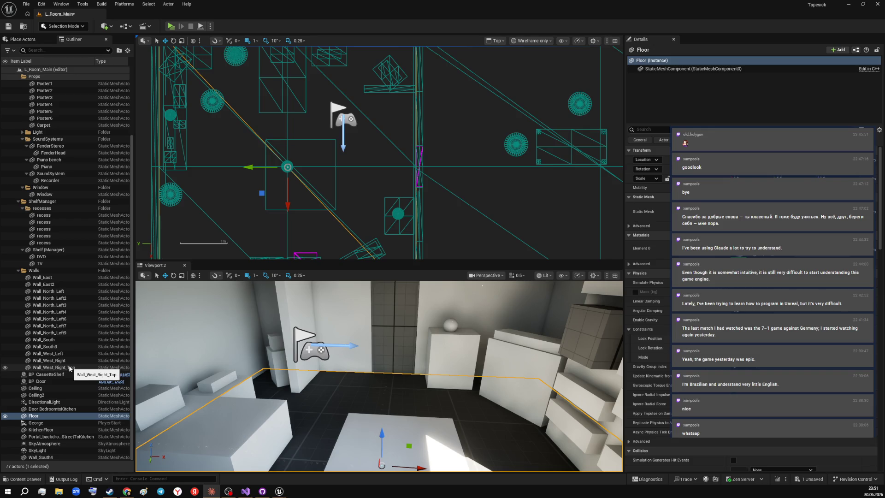
pyautogui.click(71, 369)
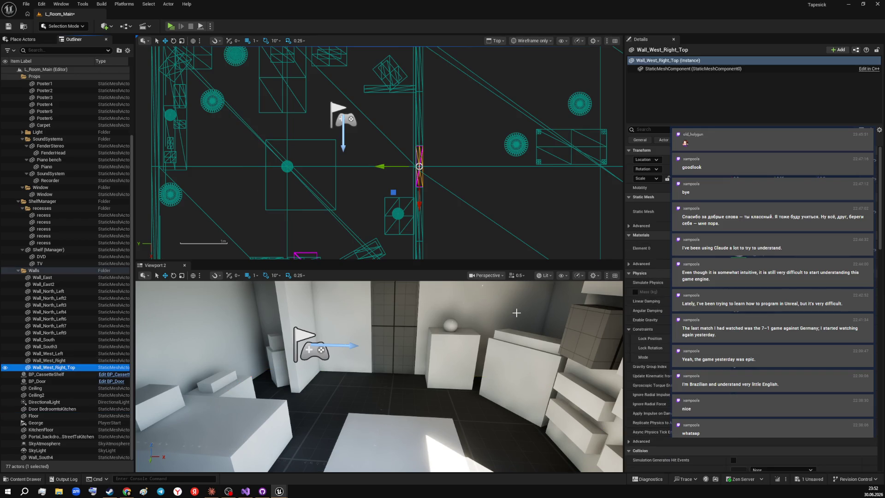
# - Capture a small screenshot area of the editor
pyautogui.press('super+shift+s')
pyautogui.moveTo(615, 122); pyautogui.dragTo(655, 135)
pyautogui.press('Escape')
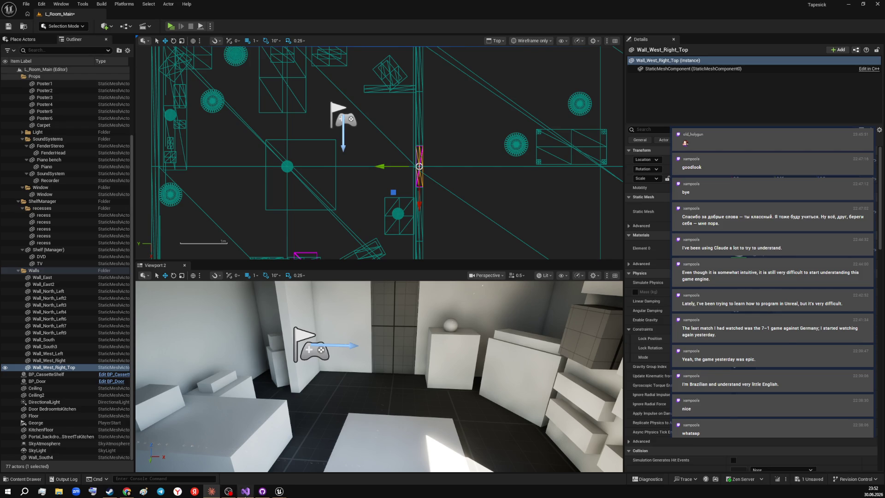
# - Reopen the BP_Door blueprint from the Content Drawer and capture its mesh transform values
pyautogui.hotkey('ctrl', 'space')
pyautogui.click(107, 337)
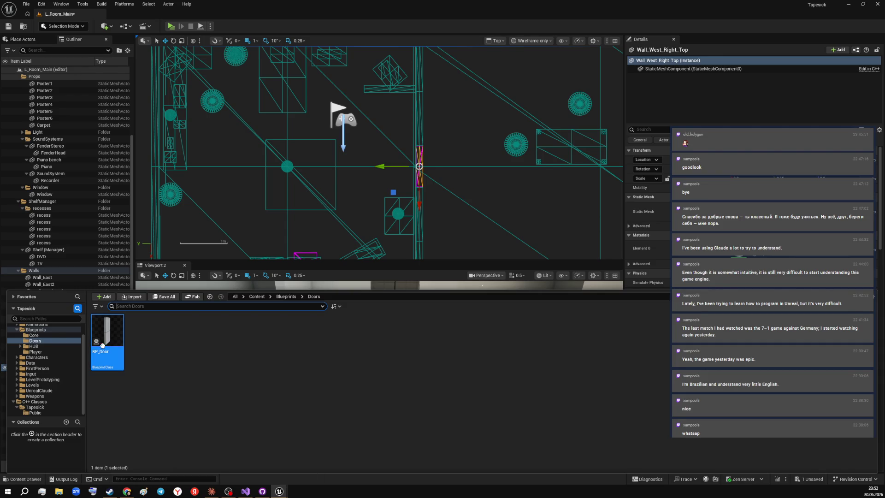
pyautogui.doubleClick(107, 336)
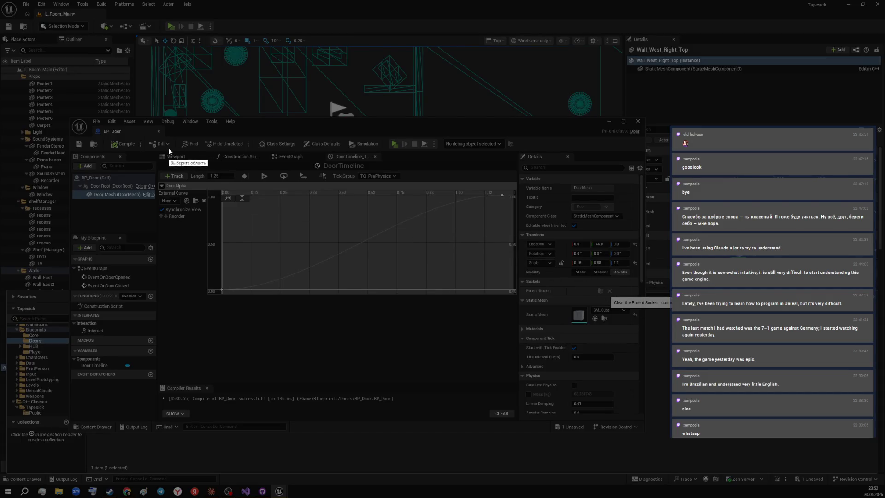
pyautogui.moveTo(523, 227); pyautogui.dragTo(644, 288)
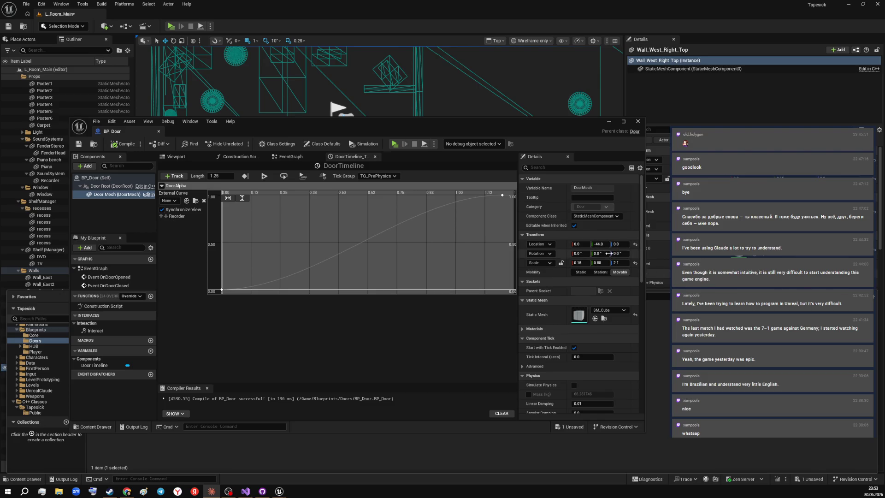
# - Set Door Mesh Location Z to 105, compile and save the blueprint, and close the editor
pyautogui.click(618, 243)
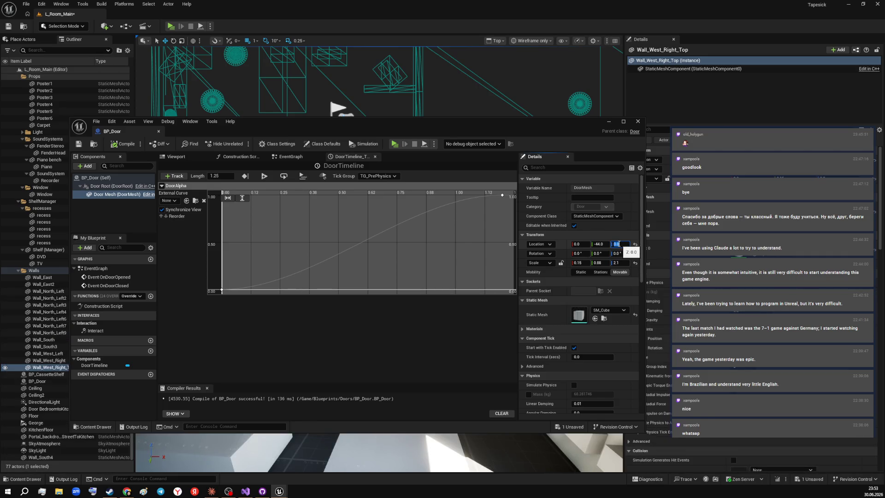
pyautogui.write('1-')
pyautogui.write('5')
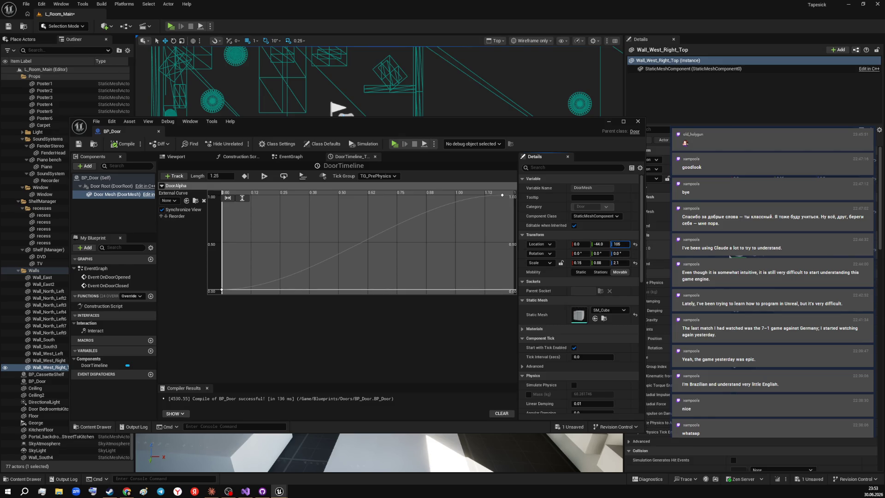
pyautogui.press('Return')
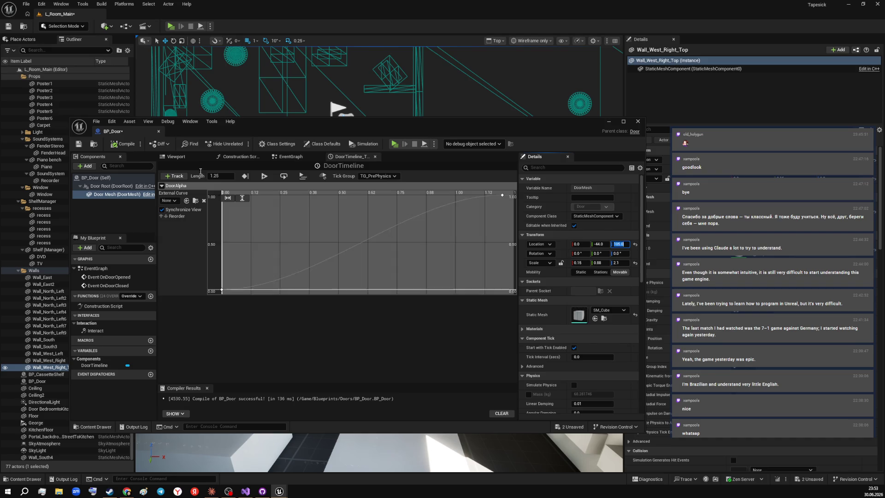
pyautogui.click(123, 147)
pyautogui.click(97, 121)
pyautogui.click(112, 185)
pyautogui.click(638, 121)
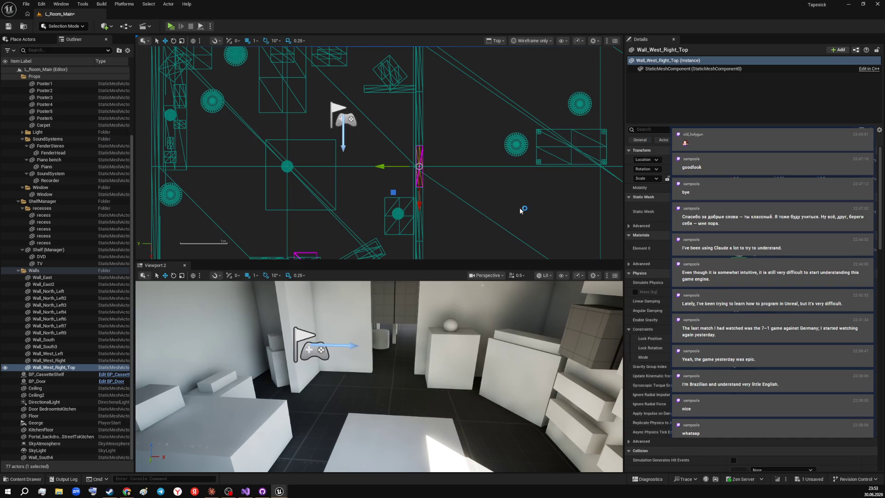
# - Tilt the view toward the wall top and select the placed BP_Door in the Outliner
pyautogui.moveTo(464, 385); pyautogui.dragTo(463, 311)
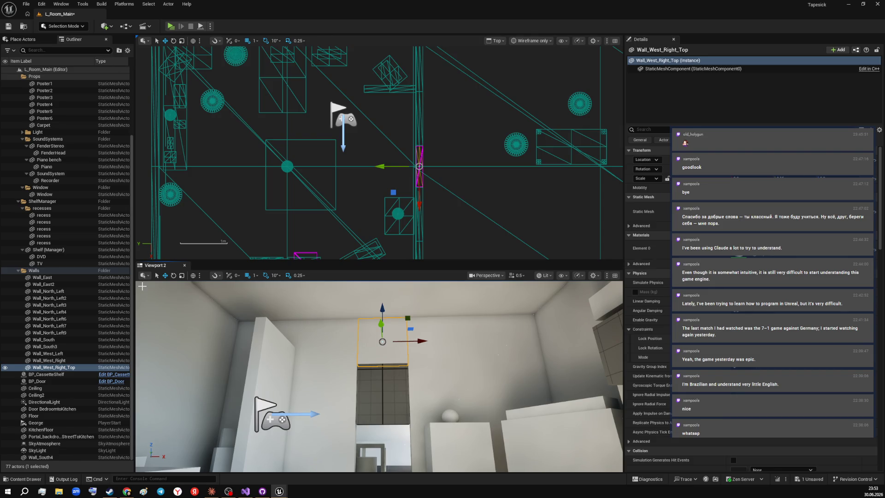
pyautogui.click(52, 382)
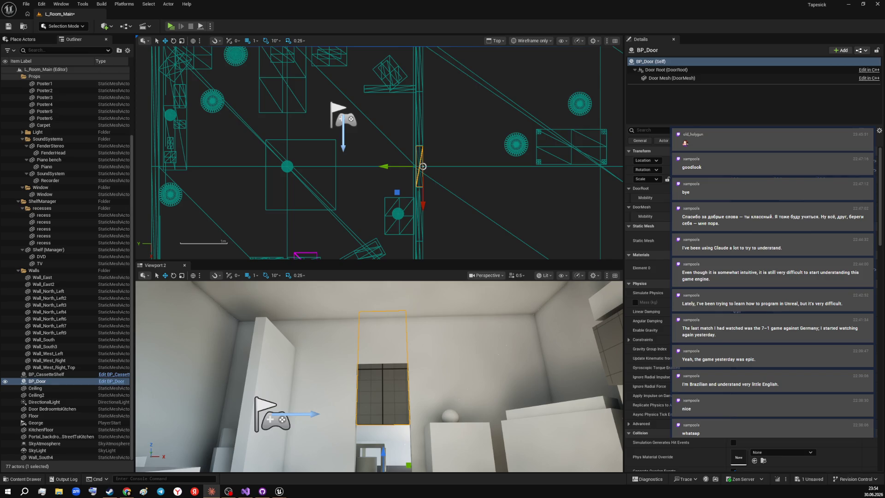
# - Lower the view toward the doorway and restore the BP_Door Blueprint editor from the taskbar
pyautogui.moveTo(452, 393); pyautogui.dragTo(452, 353)
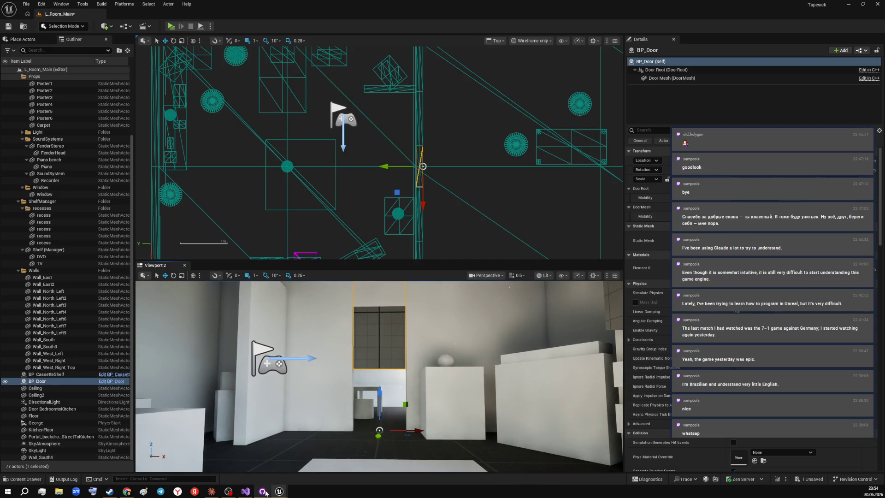
pyautogui.moveTo(263, 491)
pyautogui.click(326, 456)
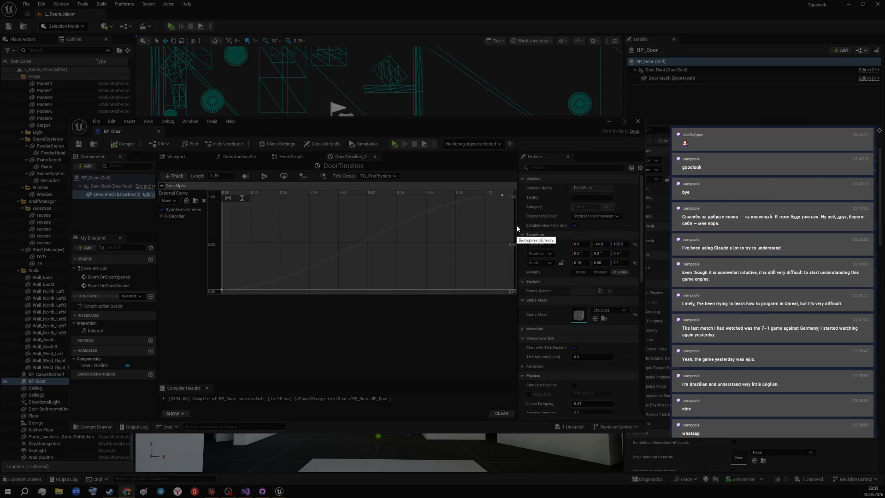
pyautogui.moveTo(492, 216); pyautogui.dragTo(629, 292)
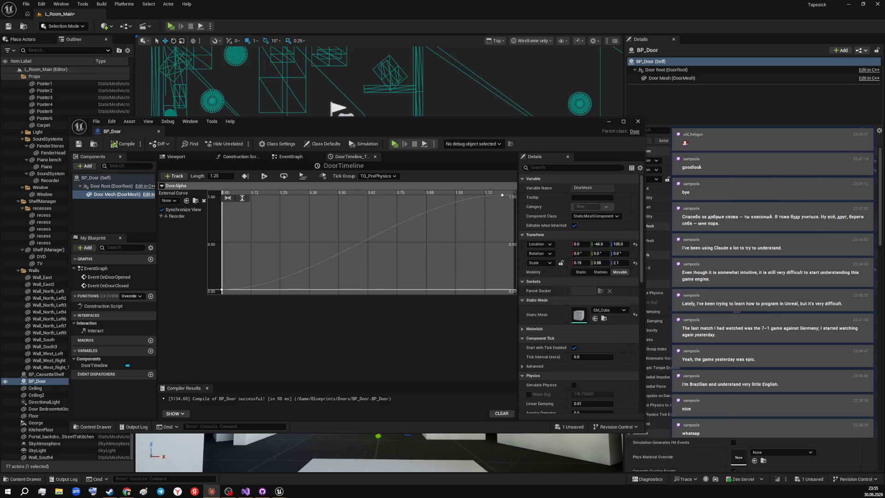
# - Minimize the Blueprint editor, reframe the door in the room, and screenshot the viewport
pyautogui.click(611, 125)
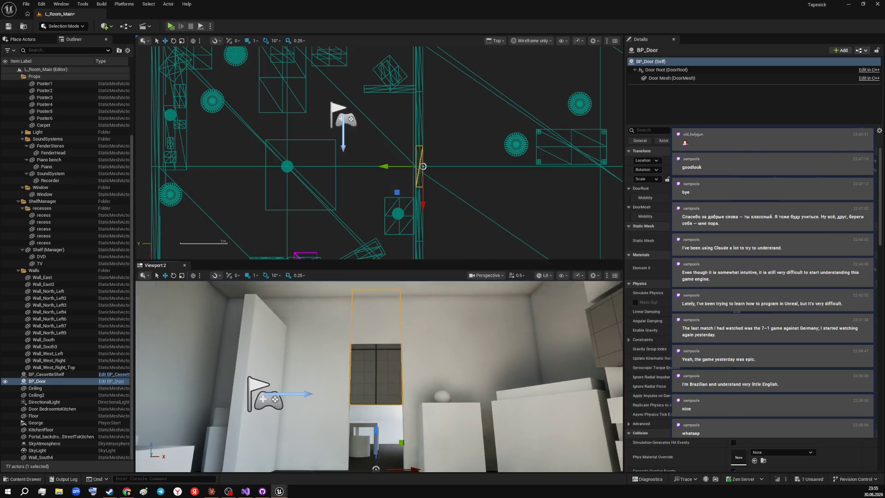
pyautogui.moveTo(491, 336); pyautogui.dragTo(498, 309)
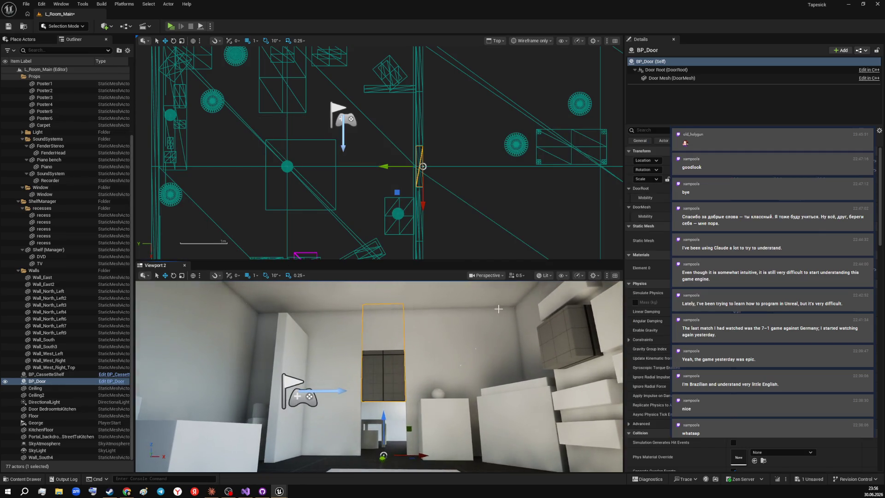
pyautogui.press('super+shift+s')
pyautogui.moveTo(284, 280); pyautogui.dragTo(491, 471)
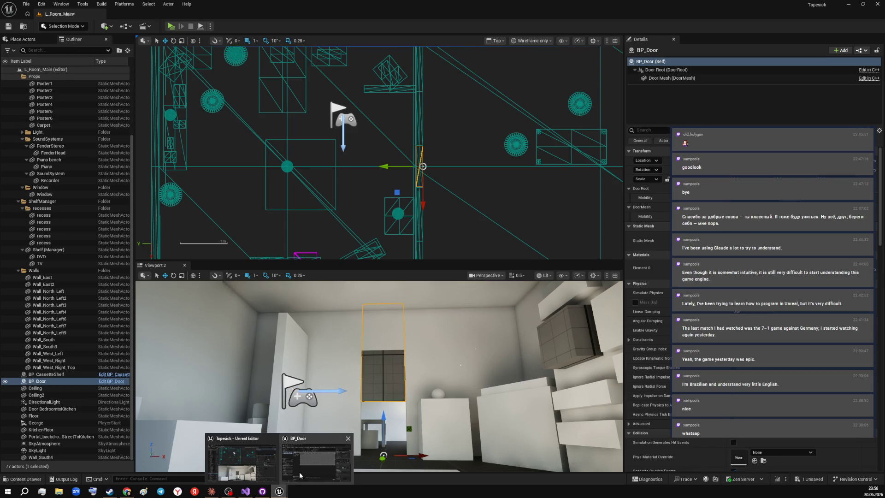
# - Reset Door Mesh Location Y and Z to 0, recompile with F7, and close the Blueprint editor
pyautogui.moveTo(279, 491)
pyautogui.click(314, 460)
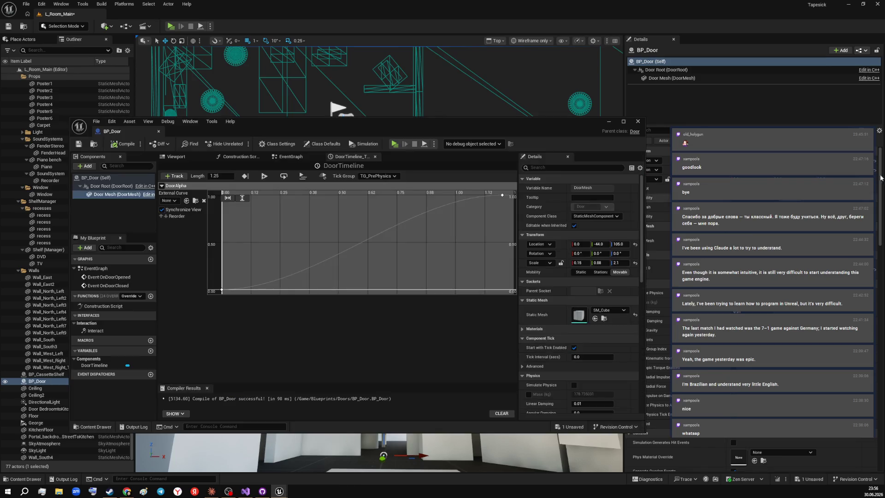
pyautogui.click(600, 244)
pyautogui.write('0')
pyautogui.press('Tab')
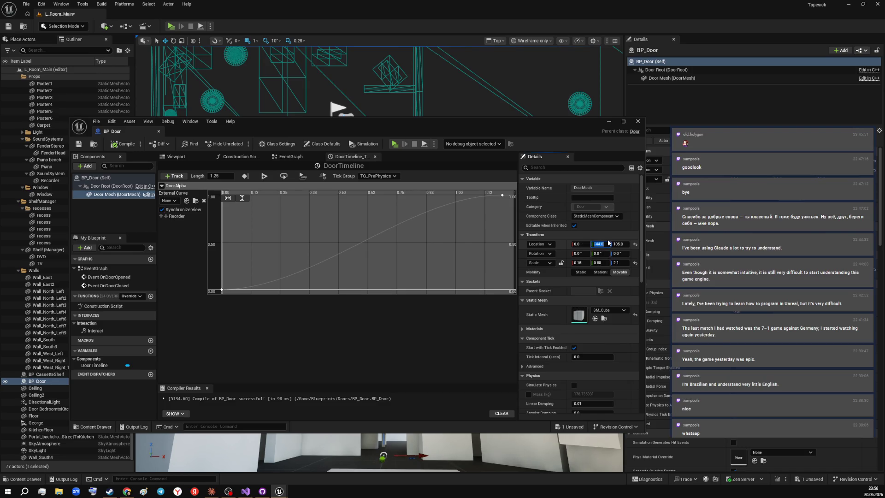
pyautogui.write('0')
pyautogui.click(578, 262)
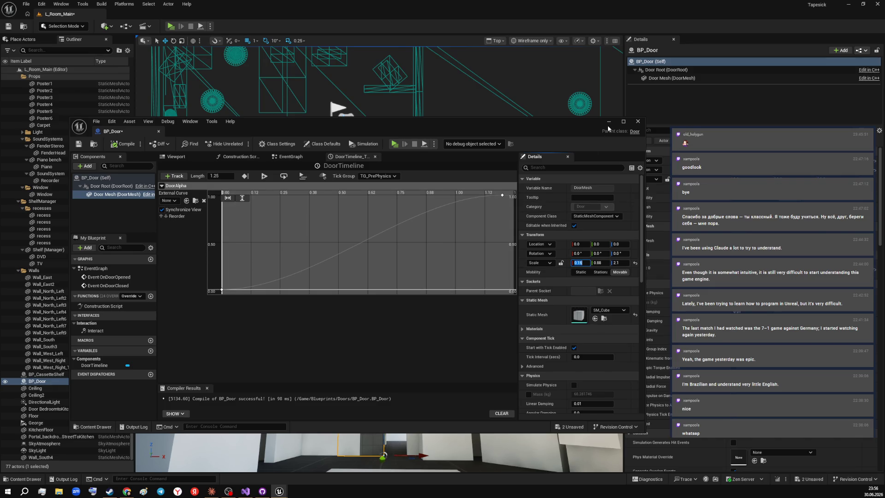
pyautogui.press('F7')
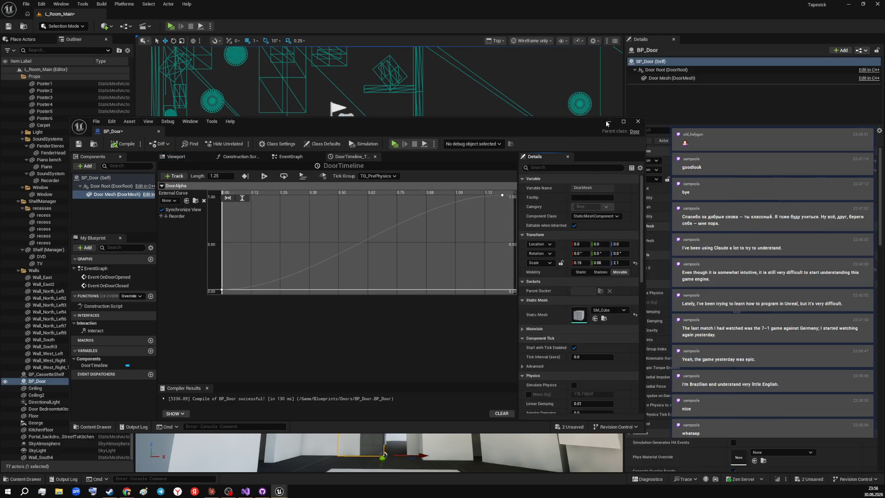
pyautogui.click(638, 121)
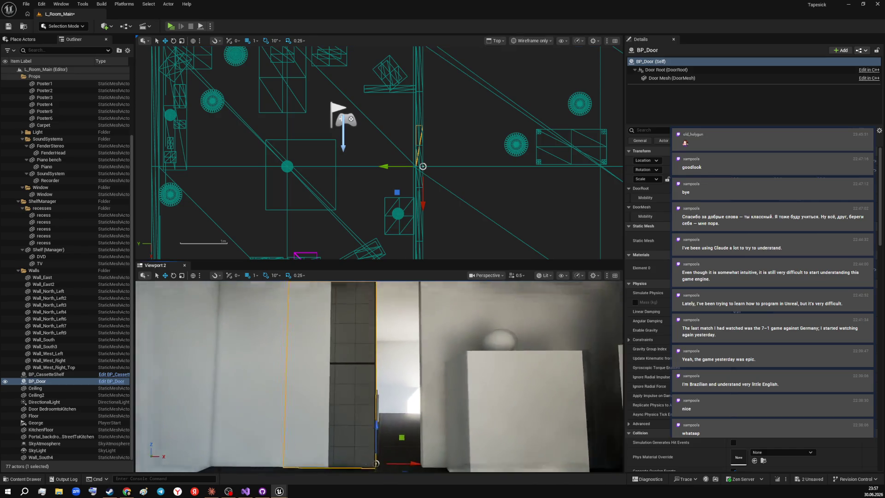
pyautogui.scroll(-3, 381, 374)
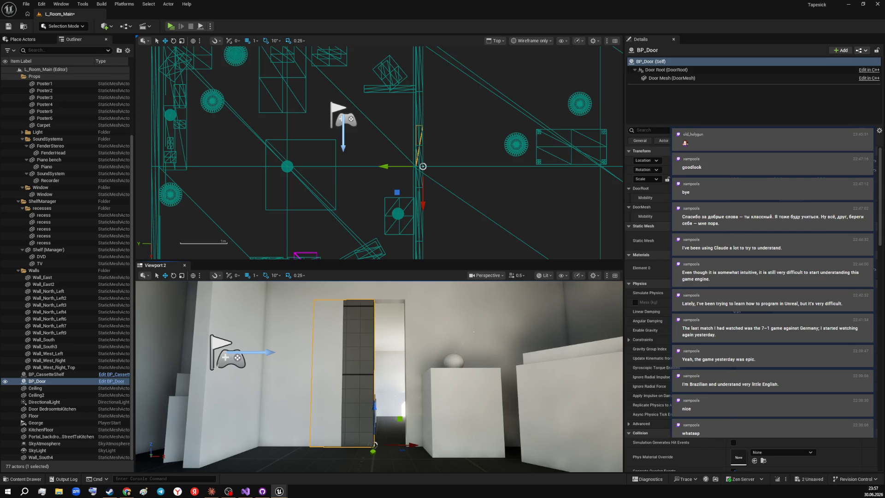
# - Slide BP_Door 45 cm sideways with the translate gizmo so it fills the doorway
pyautogui.moveTo(279, 491)
pyautogui.click(317, 458)
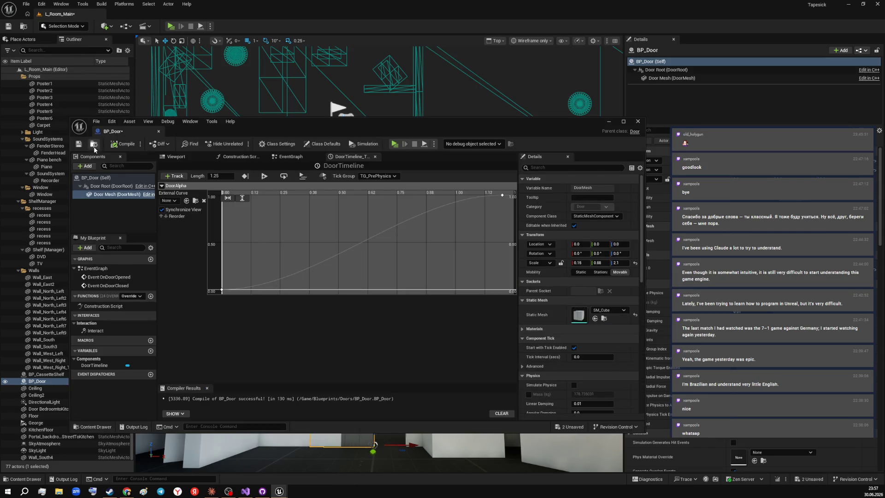
pyautogui.click(610, 121)
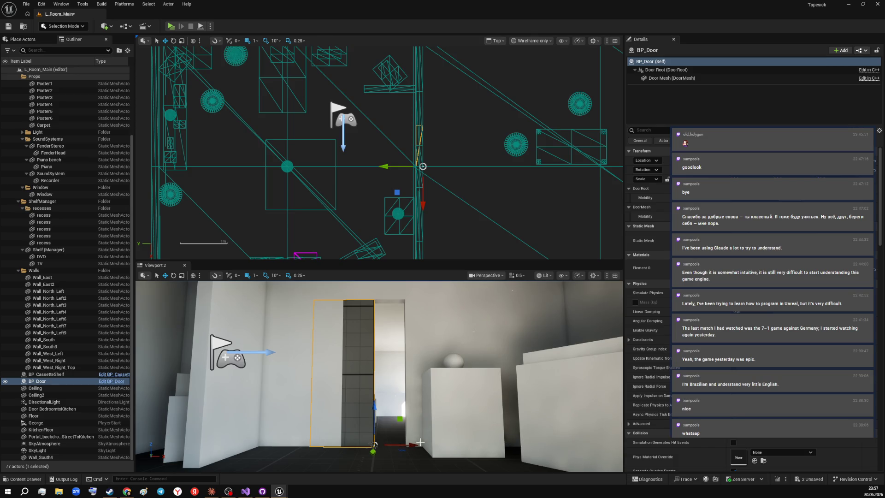
pyautogui.moveTo(411, 445); pyautogui.dragTo(443, 445)
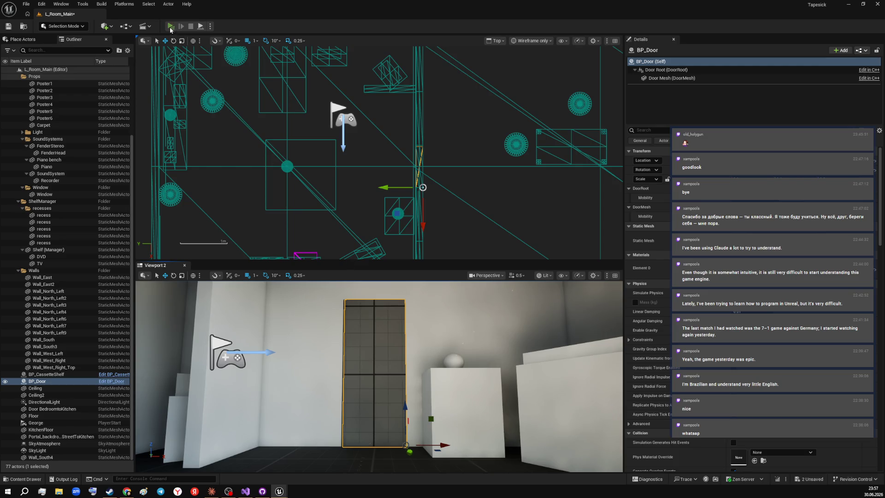
pyautogui.click(170, 26)
pyautogui.press('w')
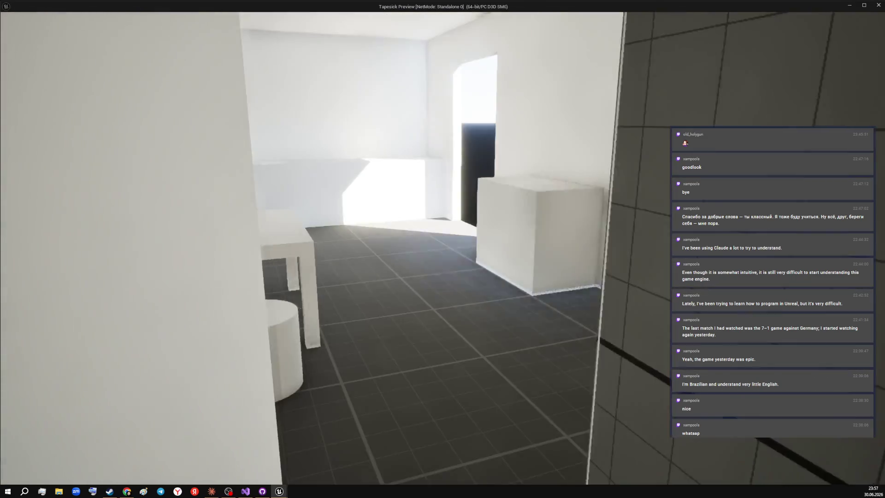
pyautogui.press('w')
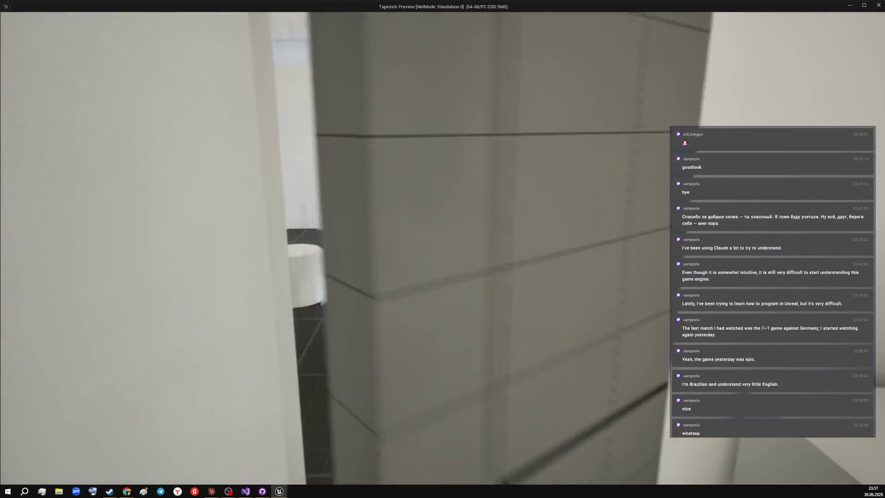
pyautogui.press('w')
pyautogui.press('w')
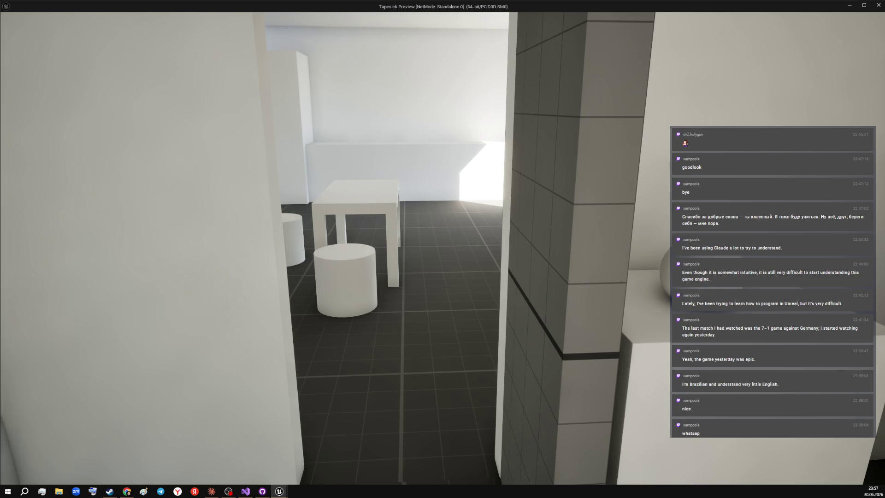
pyautogui.press('w')
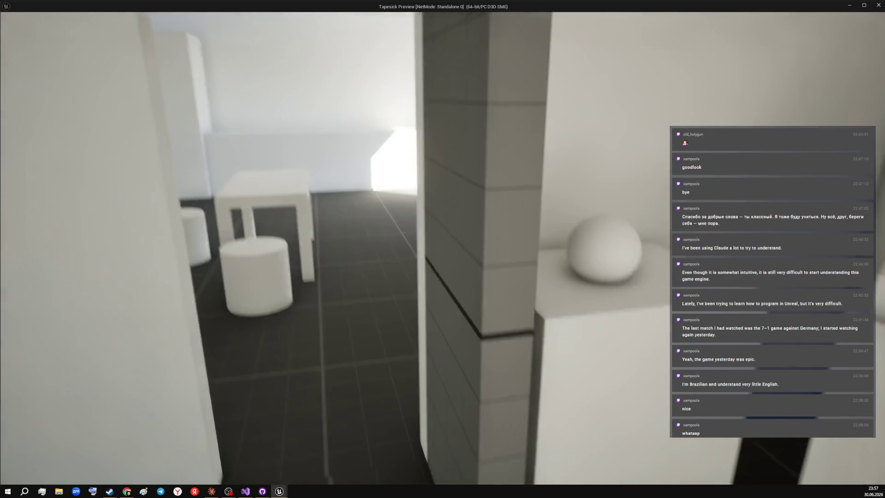
pyautogui.press('w')
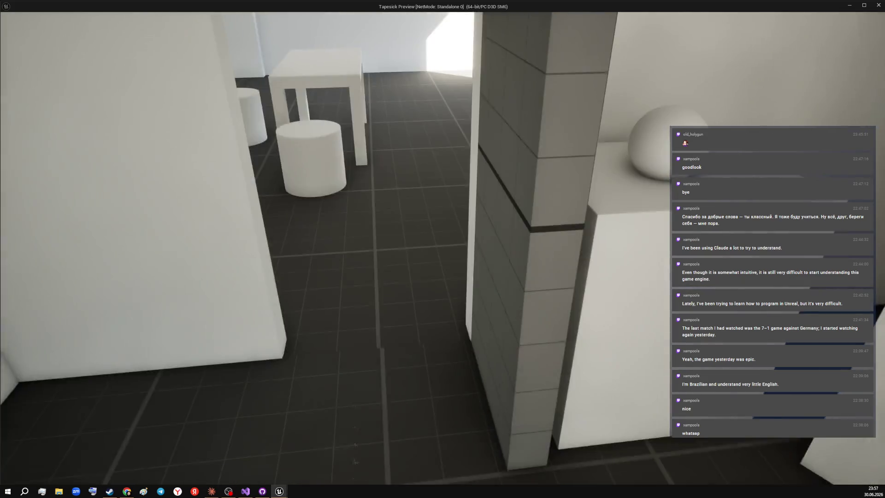
pyautogui.press('Escape')
pyautogui.click(523, 196)
pyautogui.moveTo(380, 374)
pyautogui.mouseDown()
pyautogui.moveTo(140, 421)
pyautogui.moveTo(221, 423)
pyautogui.moveTo(501, 364)
pyautogui.mouseUp()
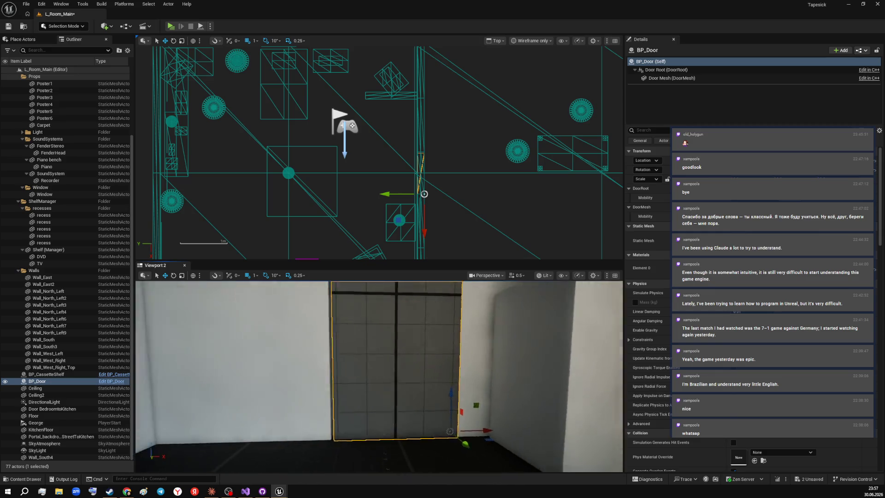
# - Nudge BP_Door about 10 mm along X so it sits flush inside the doorway
pyautogui.moveTo(486, 440); pyautogui.dragTo(483, 440)
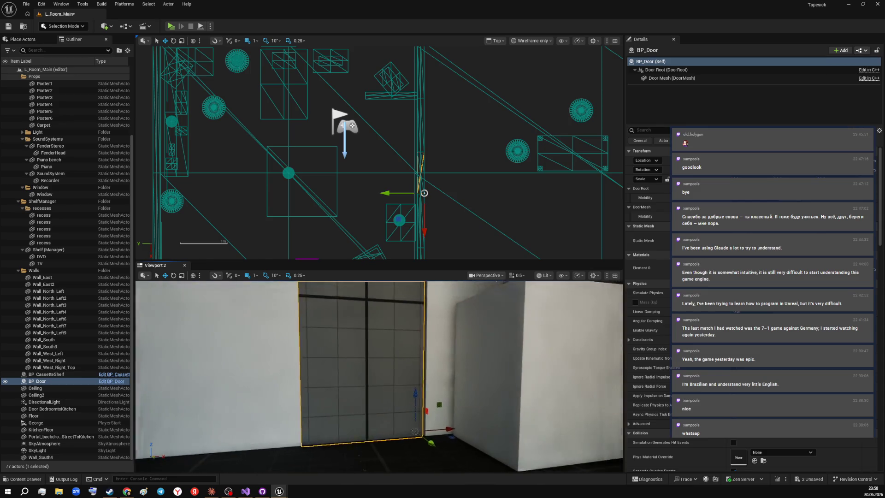
pyautogui.moveTo(484, 388); pyautogui.dragTo(311, 388)
pyautogui.moveTo(484, 387); pyautogui.dragTo(471, 387)
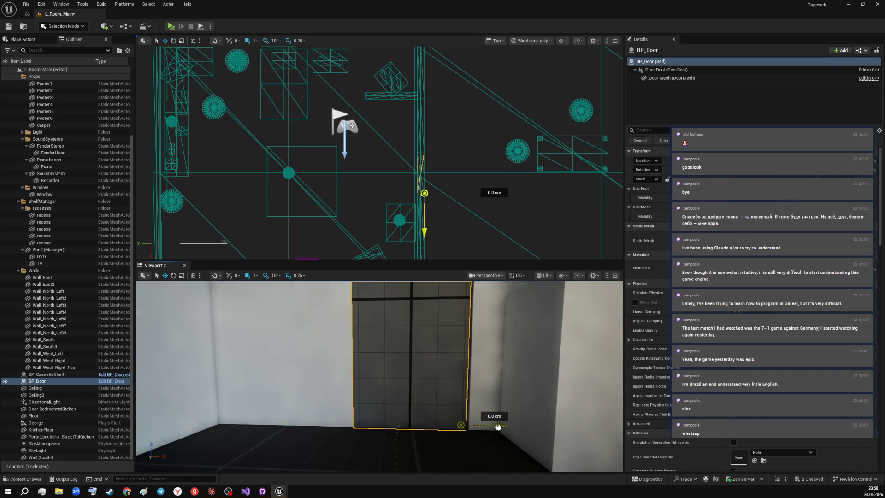
pyautogui.moveTo(415, 359); pyautogui.dragTo(318, 380)
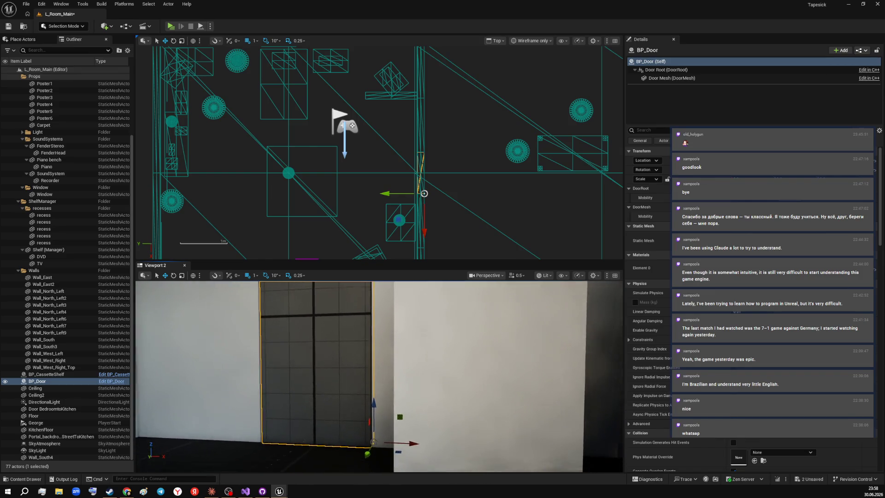
pyautogui.moveTo(415, 373); pyautogui.dragTo(311, 374)
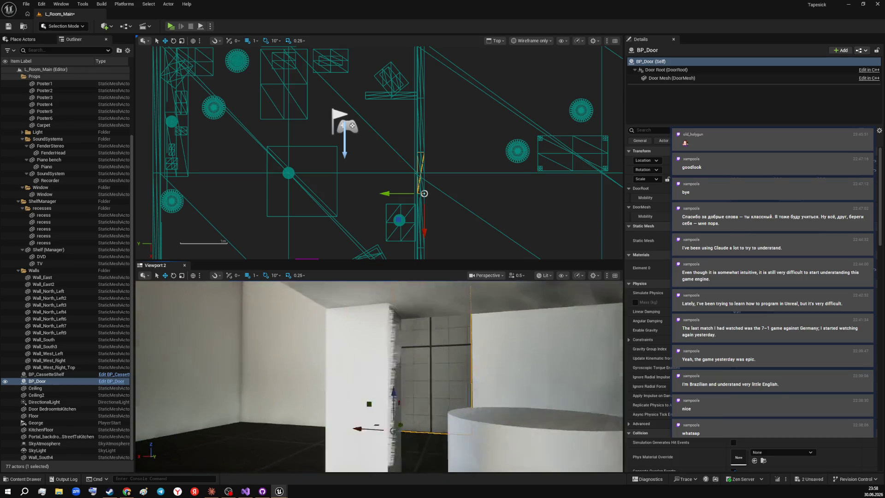
pyautogui.moveTo(415, 360); pyautogui.dragTo(345, 373)
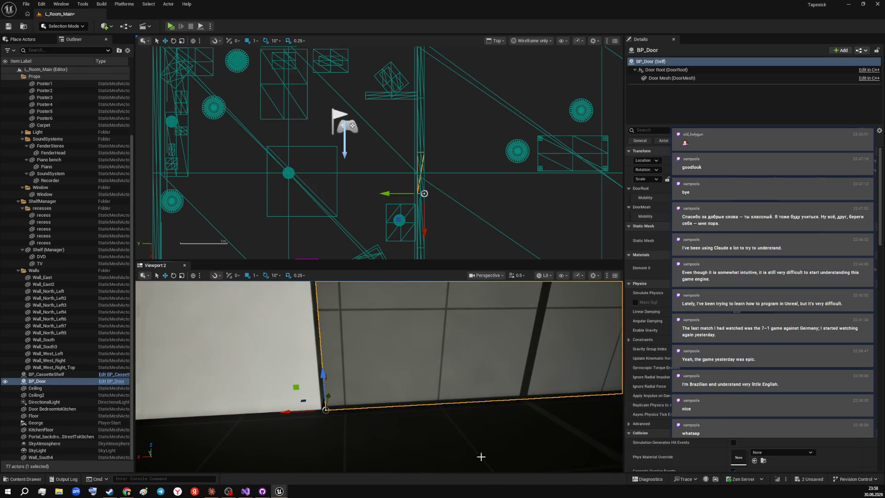
pyautogui.moveTo(297, 412); pyautogui.dragTo(286, 411)
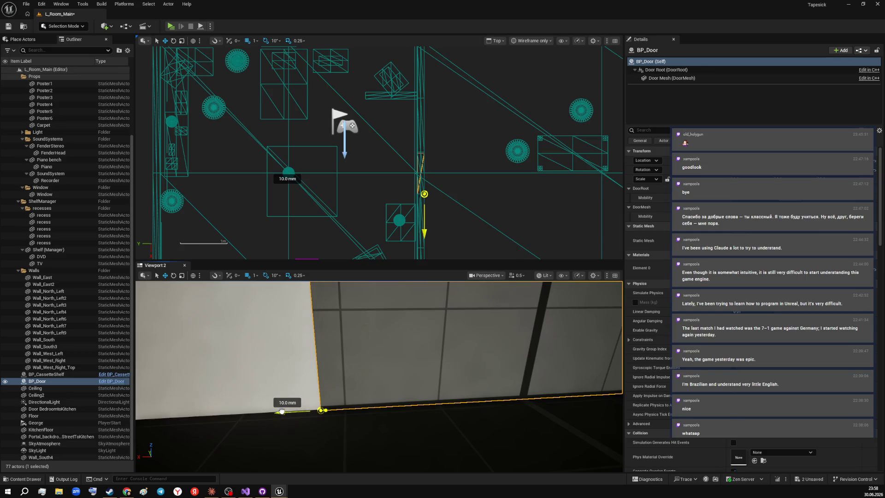
# - Fly around the door to check the fit, then launch a standalone preview
pyautogui.moveTo(415, 360); pyautogui.dragTo(312, 374)
pyautogui.moveTo(415, 373); pyautogui.dragTo(311, 374)
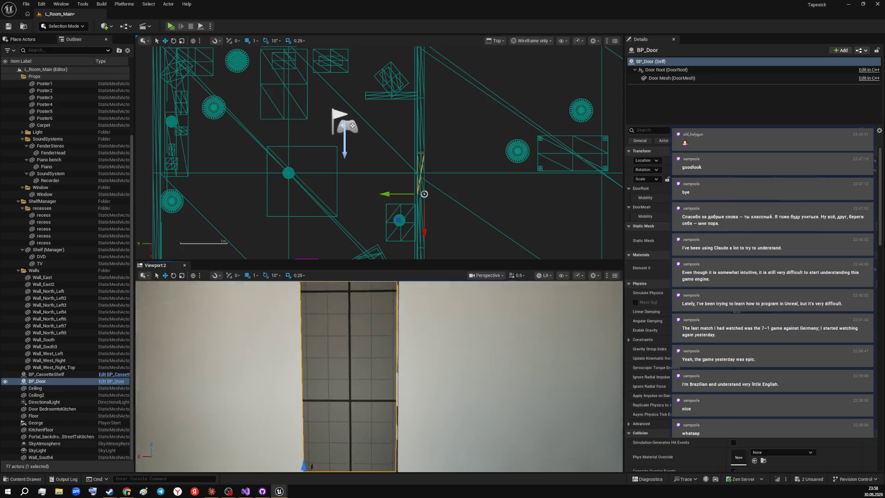
pyautogui.moveTo(415, 374); pyautogui.dragTo(500, 456)
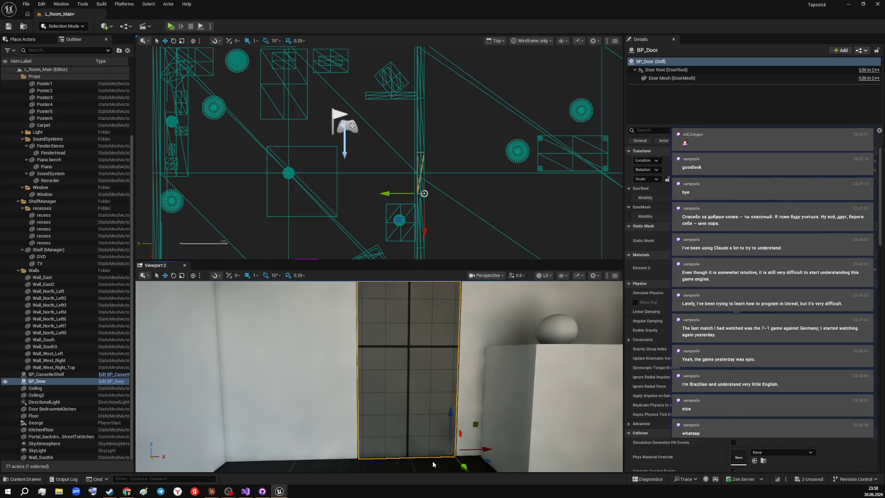
pyautogui.moveTo(434, 464); pyautogui.dragTo(346, 388)
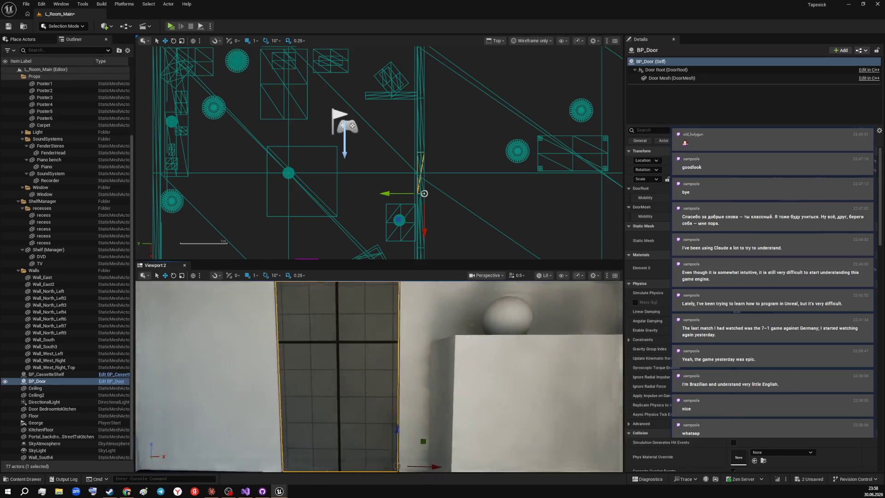
pyautogui.moveTo(465, 467); pyautogui.dragTo(422, 263)
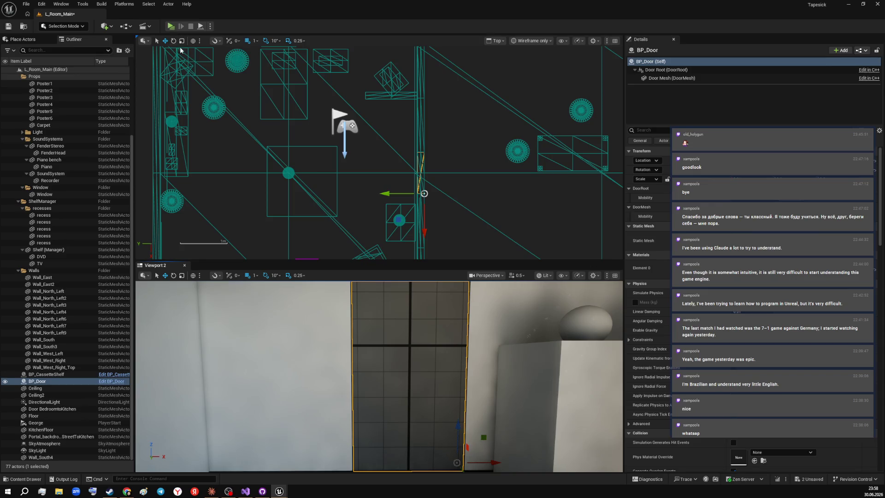
pyautogui.click(170, 26)
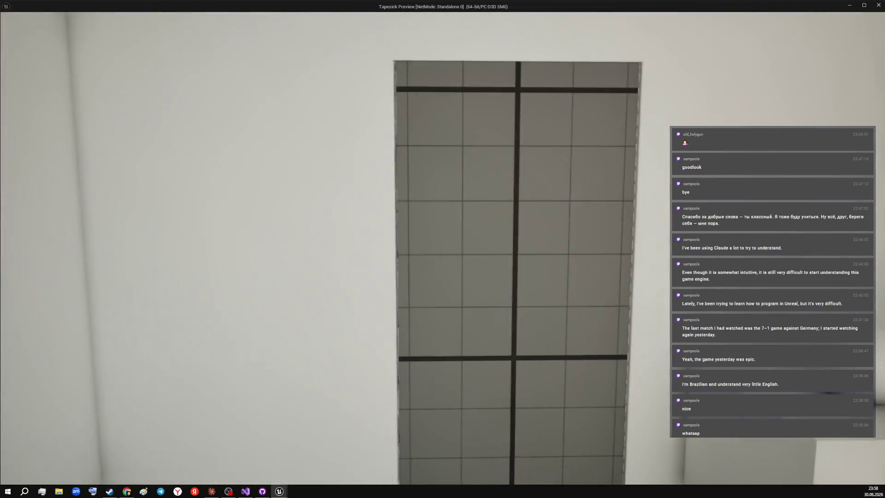
# - Walk up to and around the tiled door in the standalone preview, then return to the editor
pyautogui.press('w')
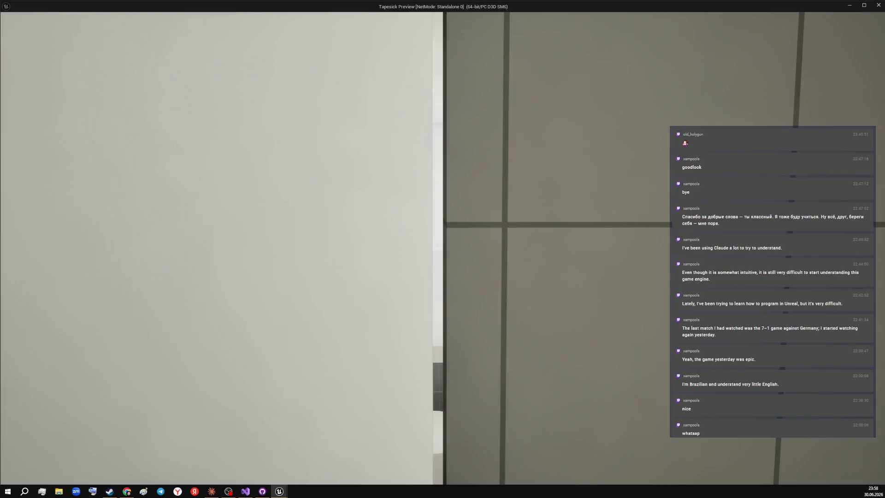
pyautogui.press('s')
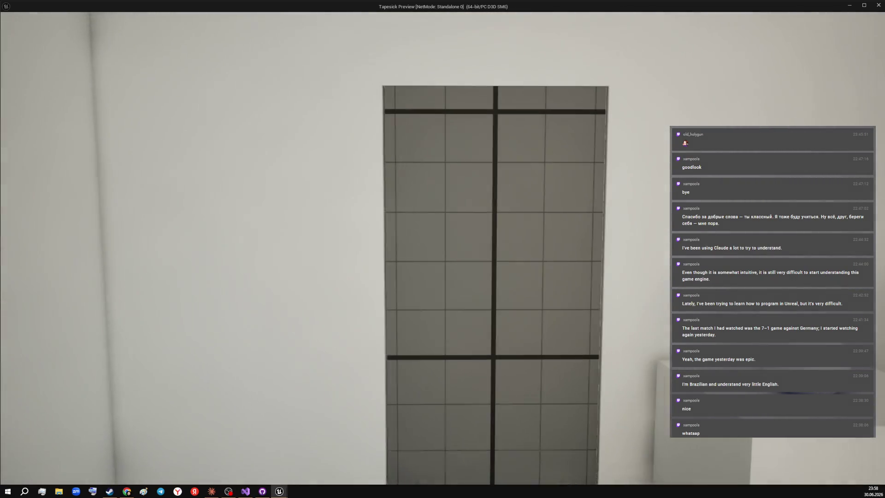
pyautogui.press('w')
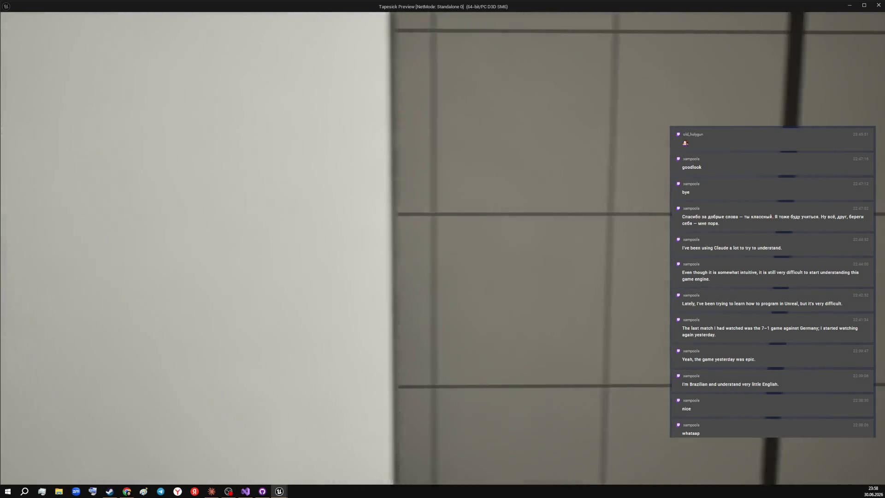
pyautogui.press('a')
pyautogui.press('a')
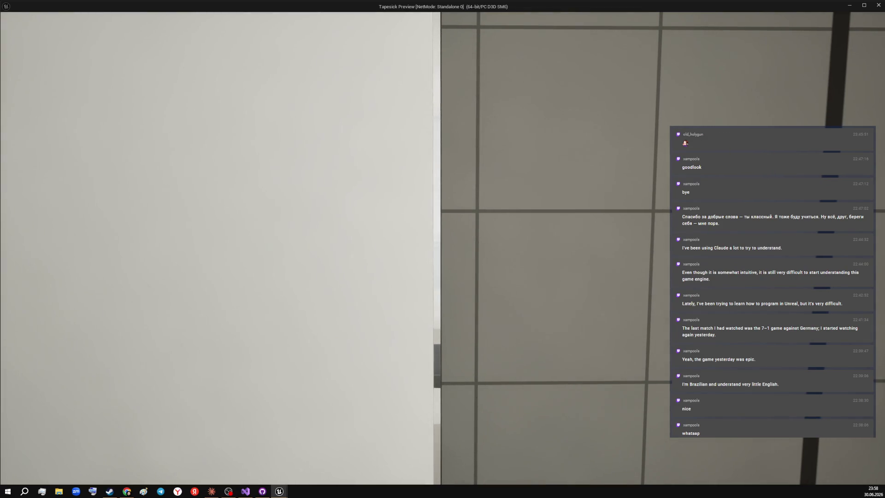
pyautogui.press('d')
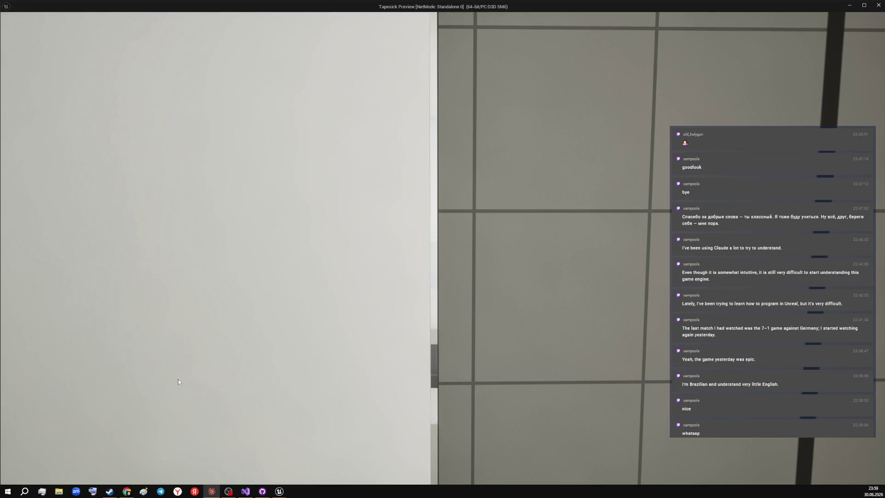
pyautogui.click(278, 491)
# - Inspect the door mesh in BP_Door's Blueprint viewport, then move the editor aside
pyautogui.click(256, 460)
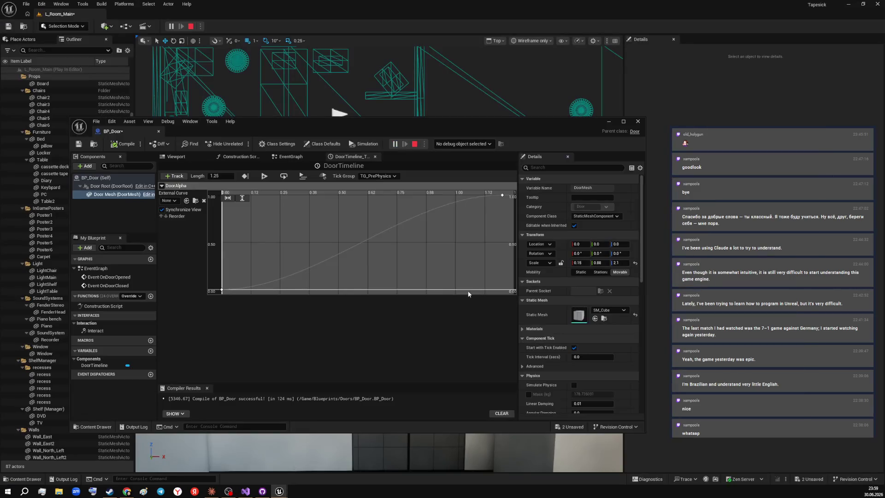
pyautogui.click(176, 156)
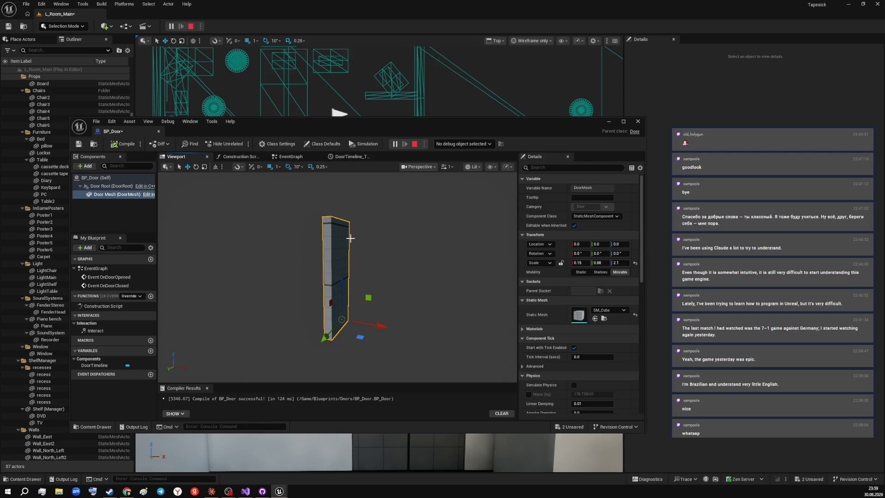
pyautogui.moveTo(398, 222); pyautogui.dragTo(346, 263)
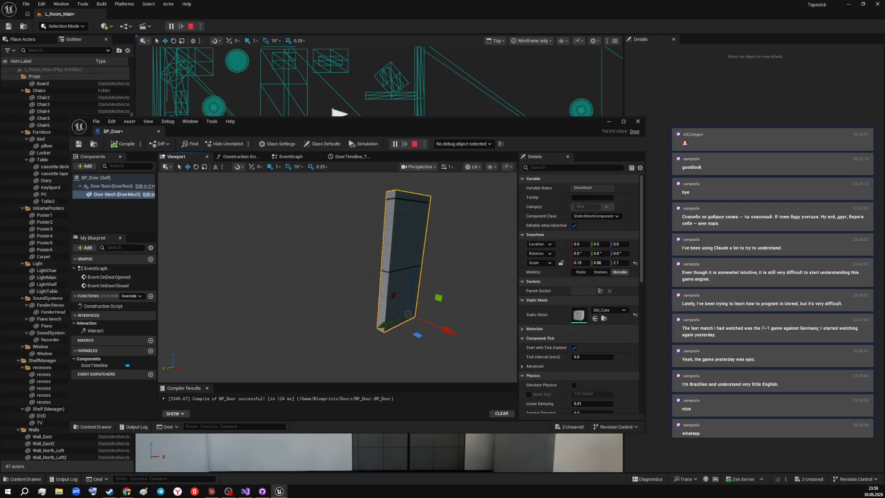
pyautogui.scroll(3, 332, 263)
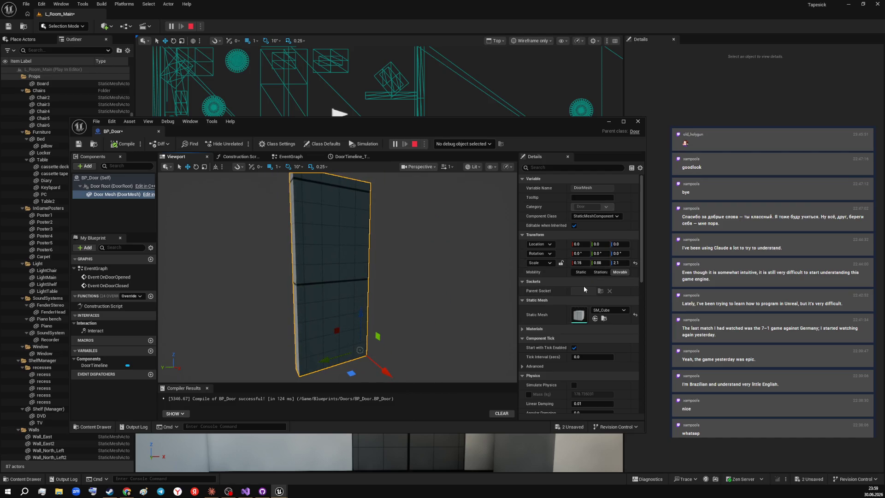
pyautogui.moveTo(445, 123); pyautogui.dragTo(878, 123)
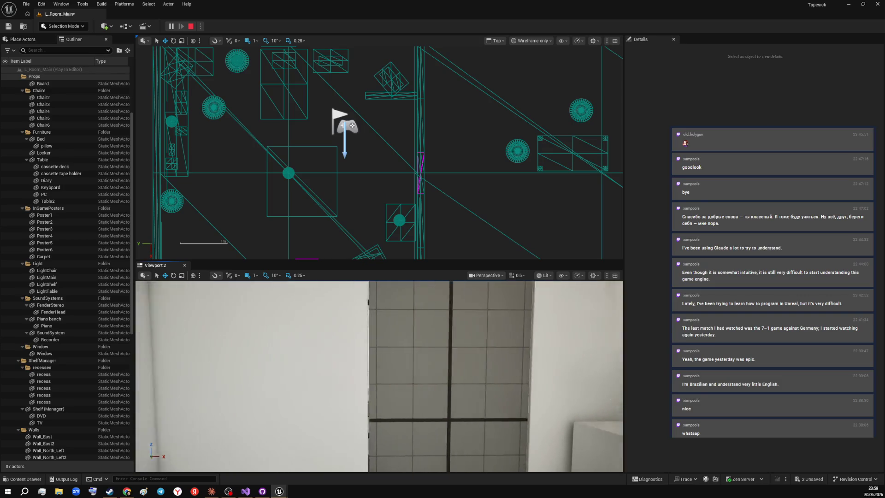
# - Lower the viewport camera speed to 0.2 and then 0.1
pyautogui.click(518, 276)
pyautogui.click(489, 296)
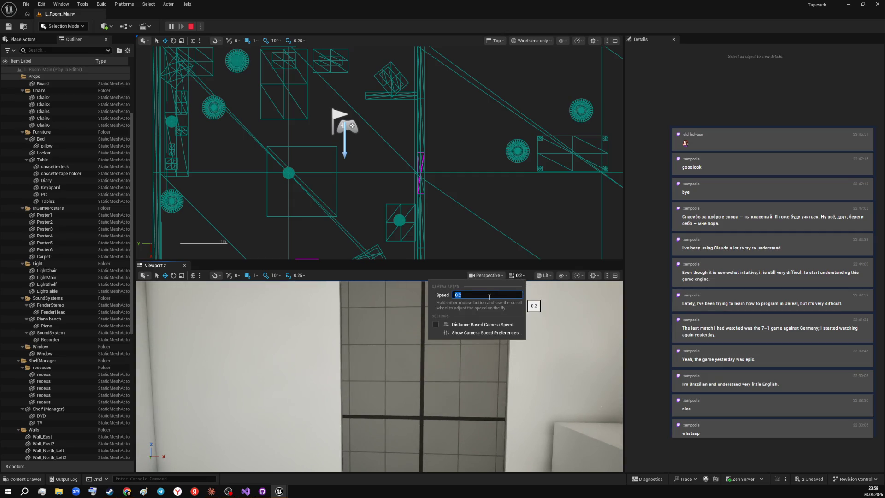
pyautogui.press('Return')
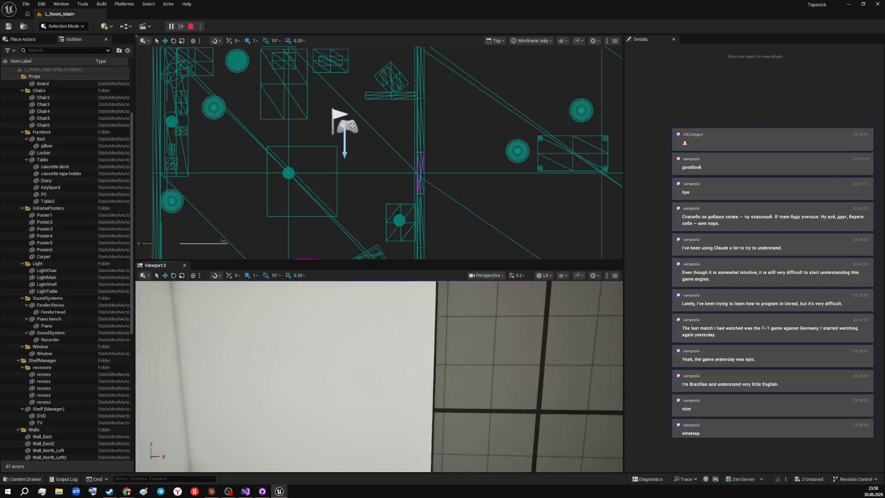
pyautogui.click(518, 275)
pyautogui.click(488, 295)
pyautogui.write('0.1')
pyautogui.press('Return')
pyautogui.click(493, 360)
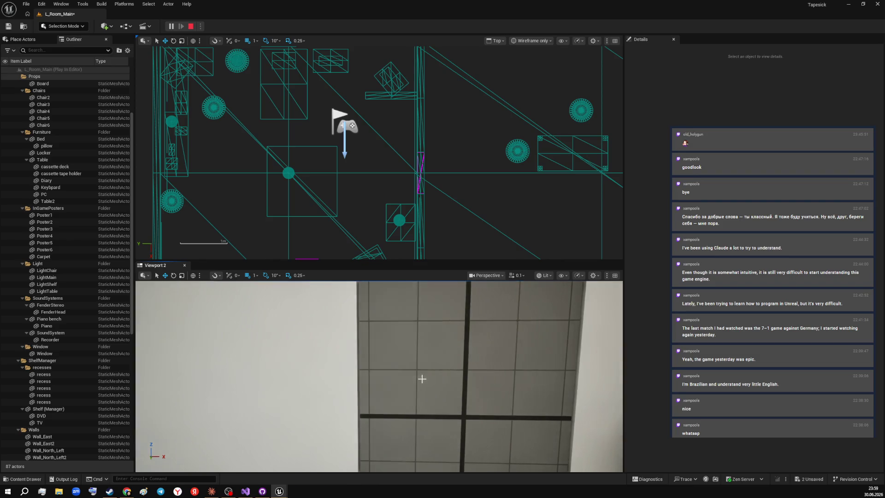
# - Fly the camera slowly through the room up close to the door
pyautogui.press('w')
pyautogui.press('w')
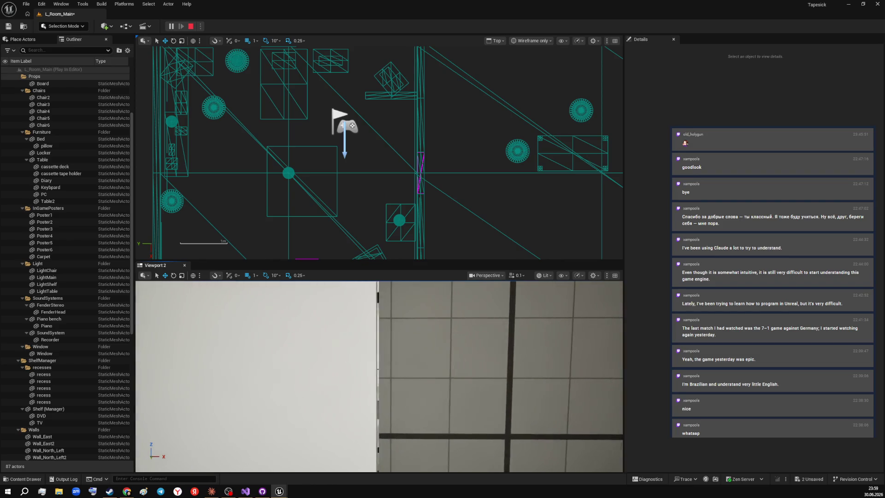
pyautogui.press('w')
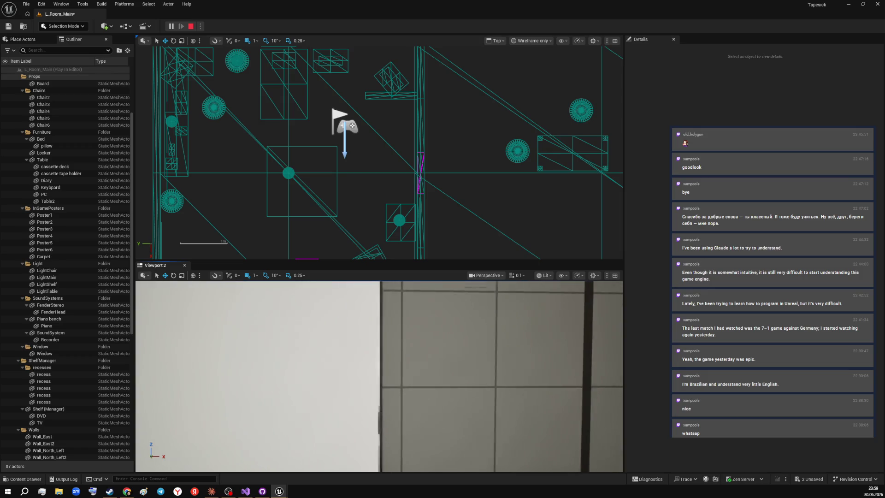
pyautogui.press('w')
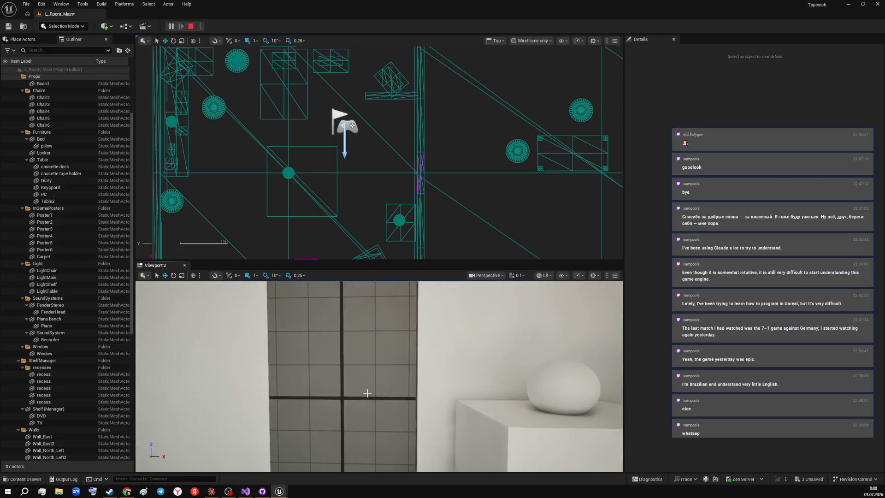
# - Select the door and look over its placement up close, then stop the play session
pyautogui.click(370, 398)
pyautogui.rightClick(369, 398)
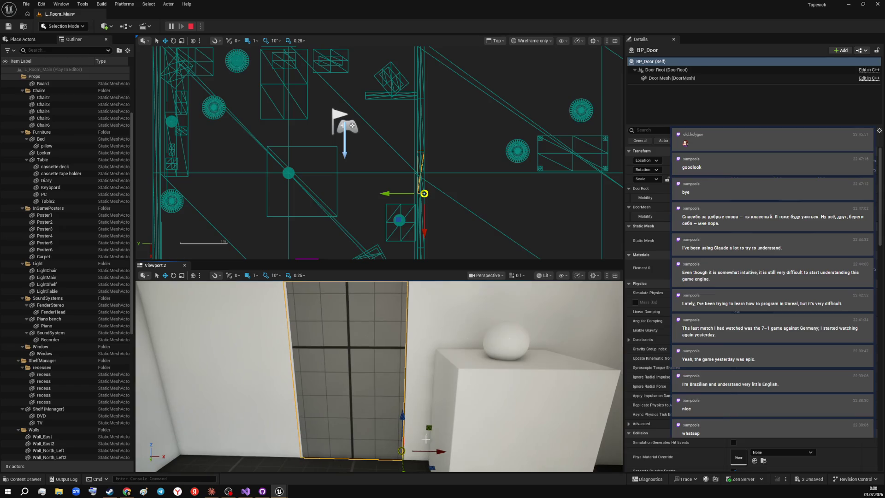
pyautogui.moveTo(440, 452); pyautogui.dragTo(441, 452)
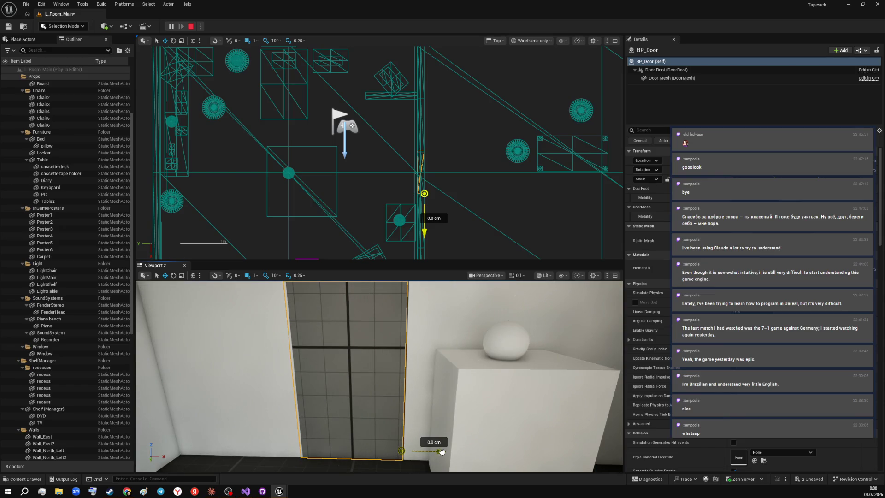
pyautogui.rightClick(380, 381)
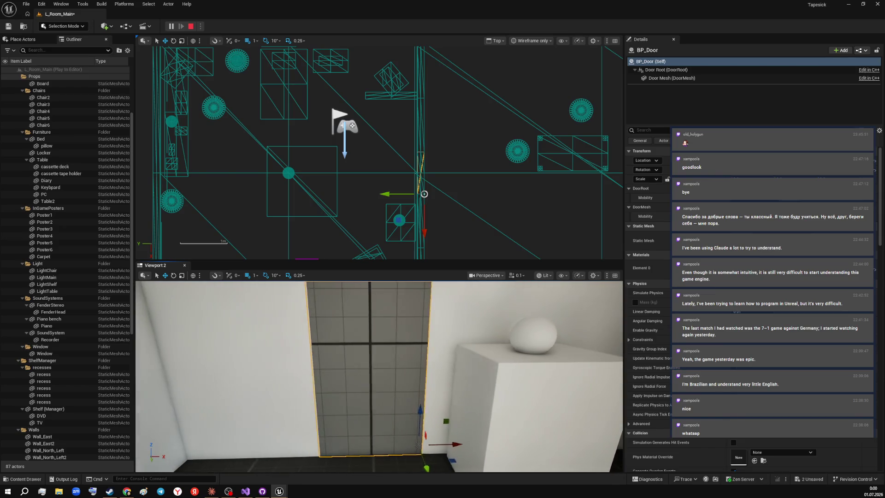
pyautogui.moveTo(380, 381); pyautogui.dragTo(346, 373)
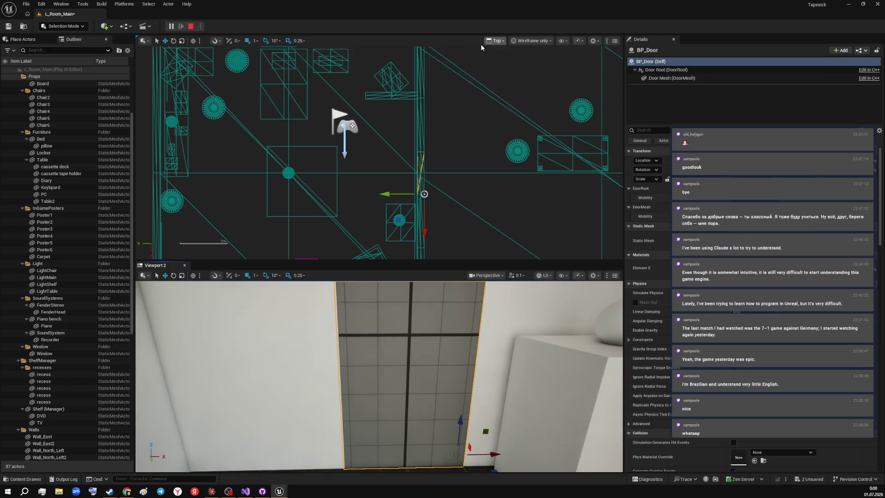
pyautogui.click(190, 26)
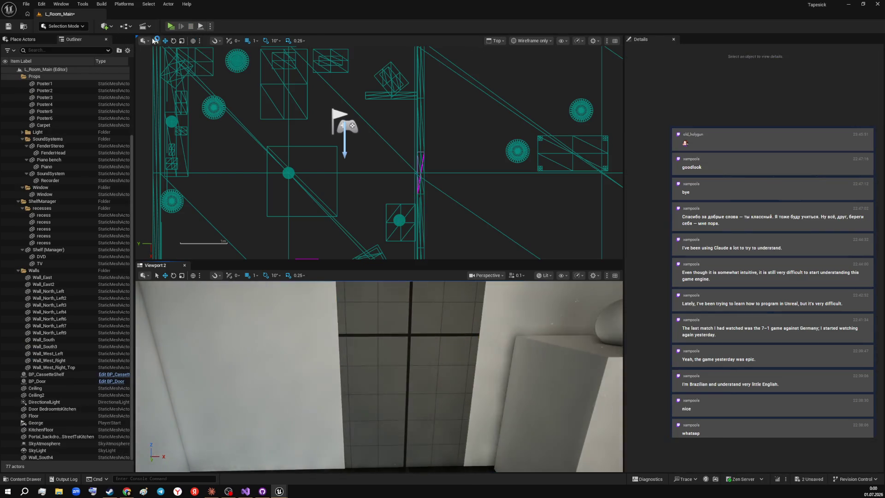
pyautogui.click(171, 26)
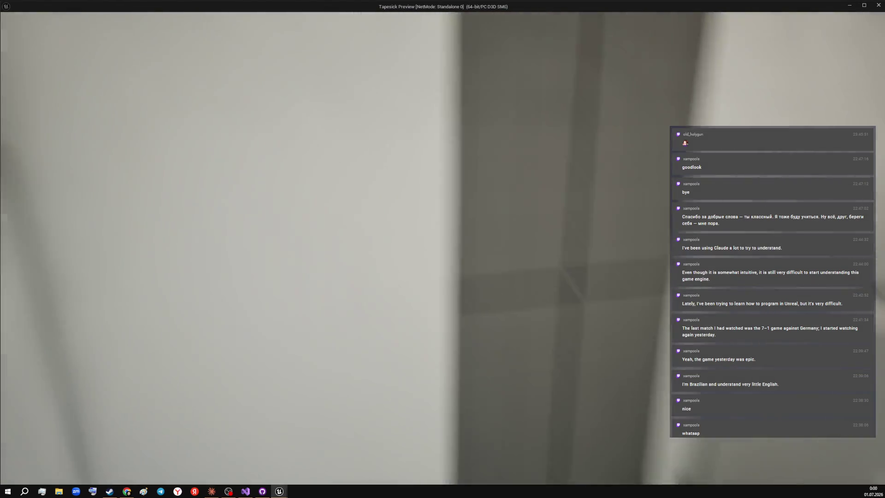
pyautogui.moveTo(346, 249); pyautogui.dragTo(276, 249)
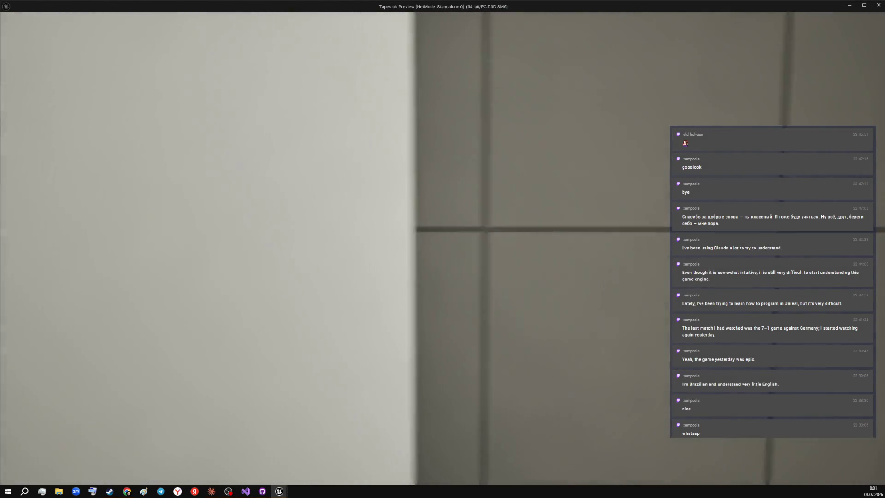
pyautogui.moveTo(345, 249); pyautogui.dragTo(277, 207)
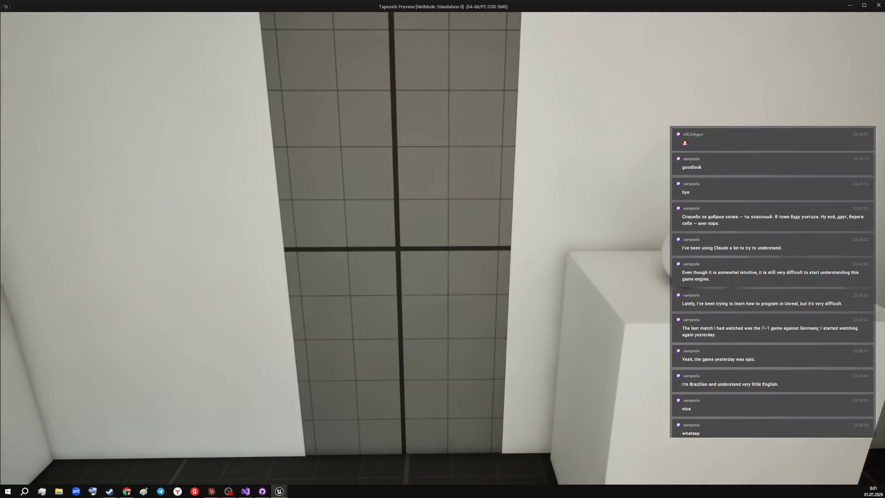
pyautogui.press('Escape')
pyautogui.moveTo(389, 298)
pyautogui.mouseDown()
pyautogui.moveTo(413, 403)
pyautogui.moveTo(380, 346)
pyautogui.moveTo(307, 381)
pyautogui.mouseUp()
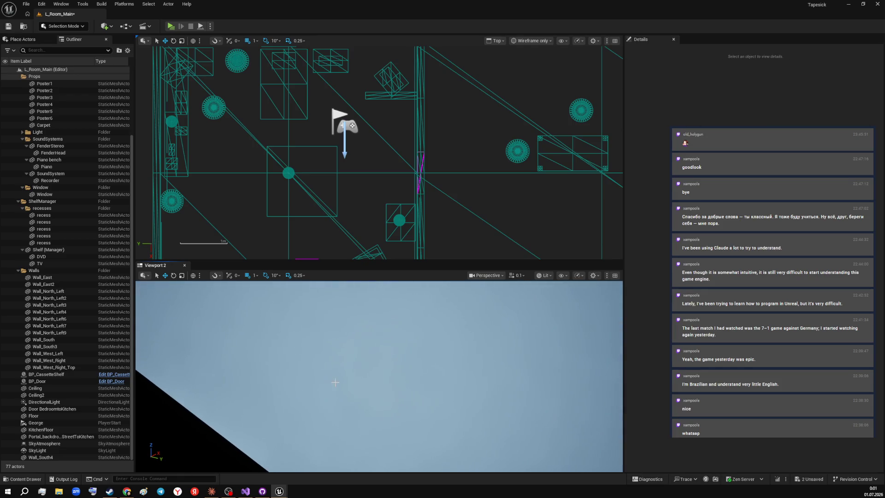
# - Fly the perspective camera from the sky back into the room facing the tiled doorway wall
pyautogui.moveTo(407, 335)
pyautogui.mouseDown()
pyautogui.moveTo(380, 381)
pyautogui.moveTo(380, 332)
pyautogui.moveTo(381, 374)
pyautogui.moveTo(380, 346)
pyautogui.mouseUp()
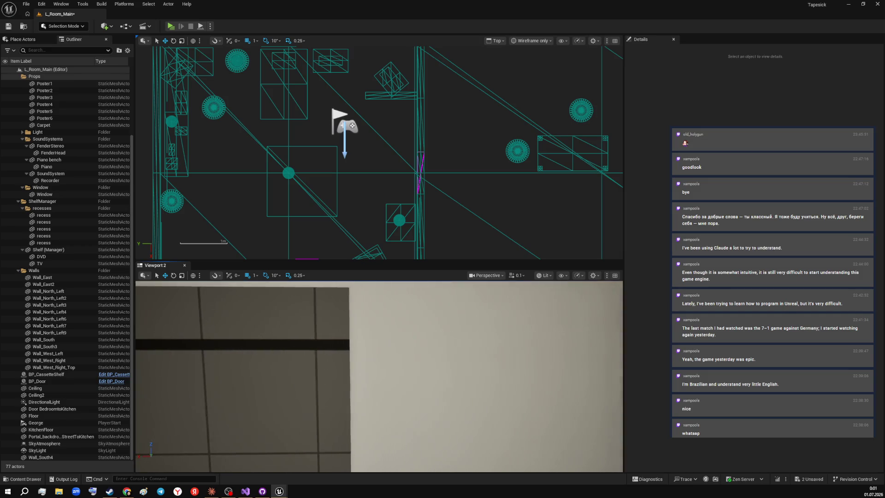
pyautogui.moveTo(381, 346); pyautogui.dragTo(380, 373)
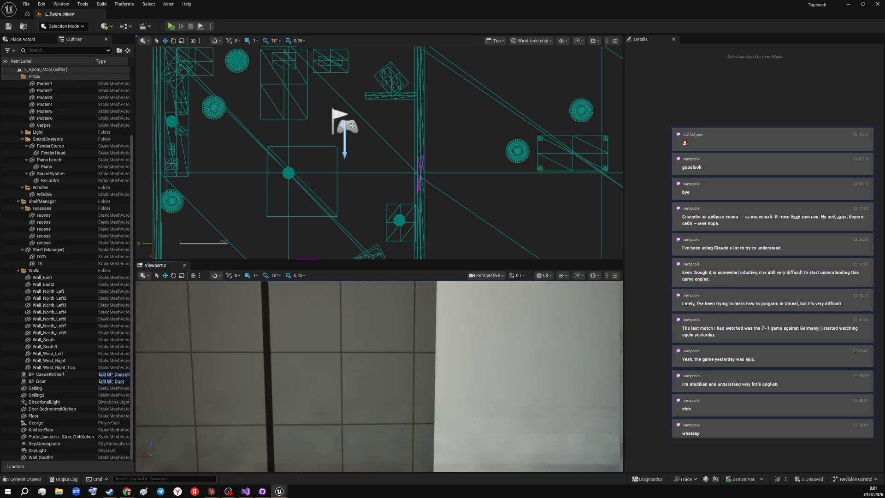
pyautogui.press('w')
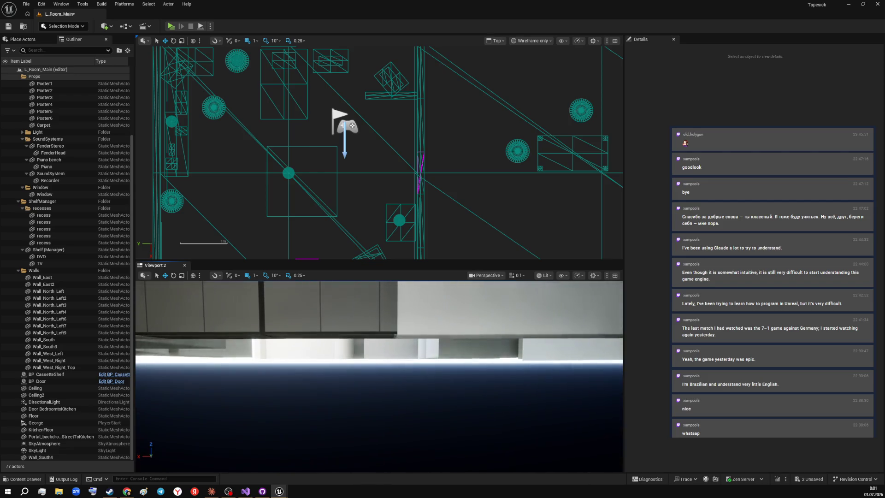
pyautogui.moveTo(381, 374)
pyautogui.mouseDown()
pyautogui.moveTo(381, 332)
pyautogui.moveTo(380, 374)
pyautogui.mouseUp()
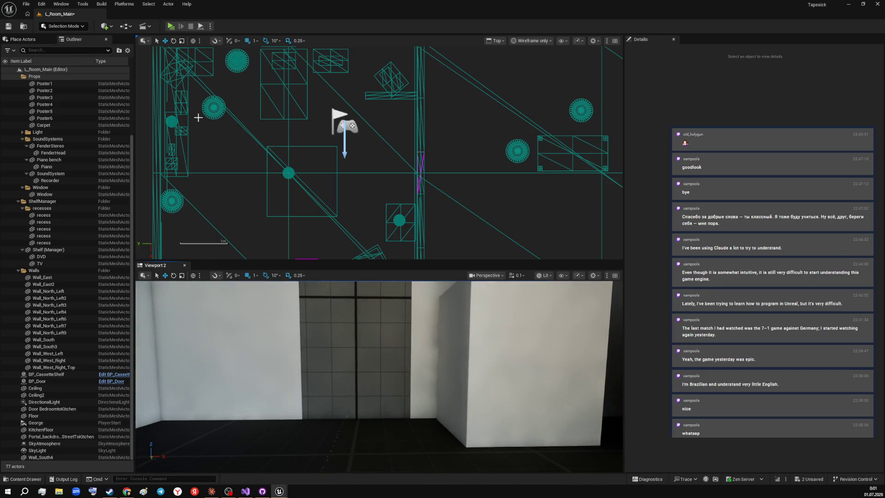
pyautogui.click(25, 4)
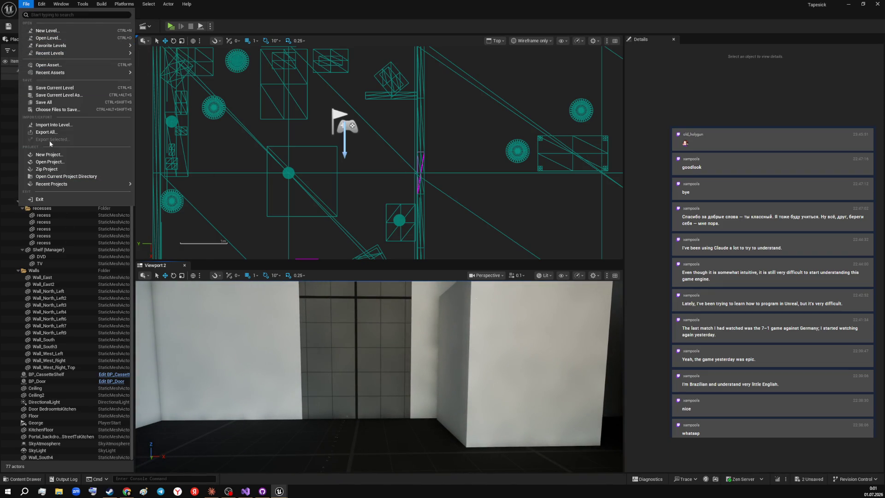
# - Save all unsaved L_Room_Main level changes via File > Save All, then move the editor aside
pyautogui.click(26, 4)
pyautogui.click(25, 4)
pyautogui.moveTo(49, 72)
pyautogui.click(351, 13)
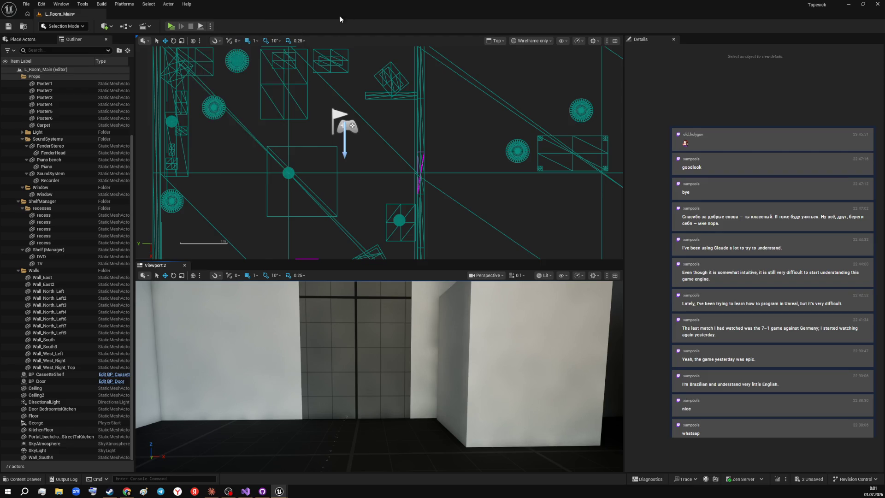
pyautogui.click(26, 4)
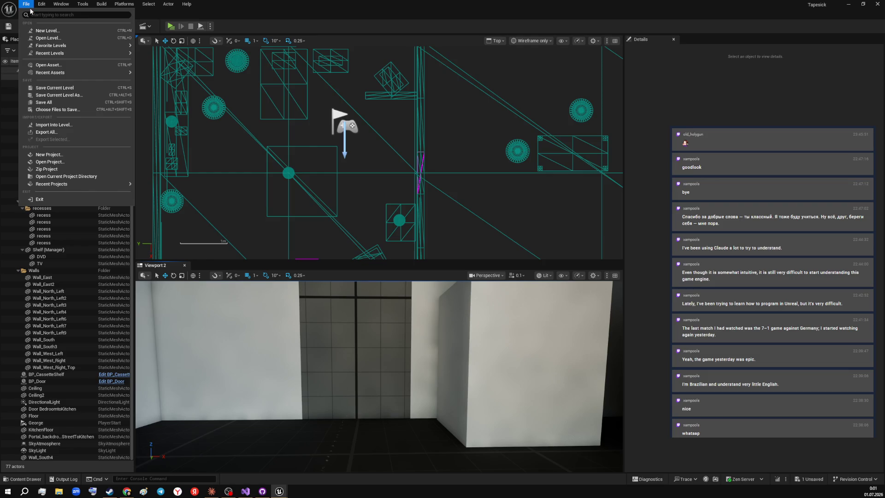
pyautogui.click(43, 102)
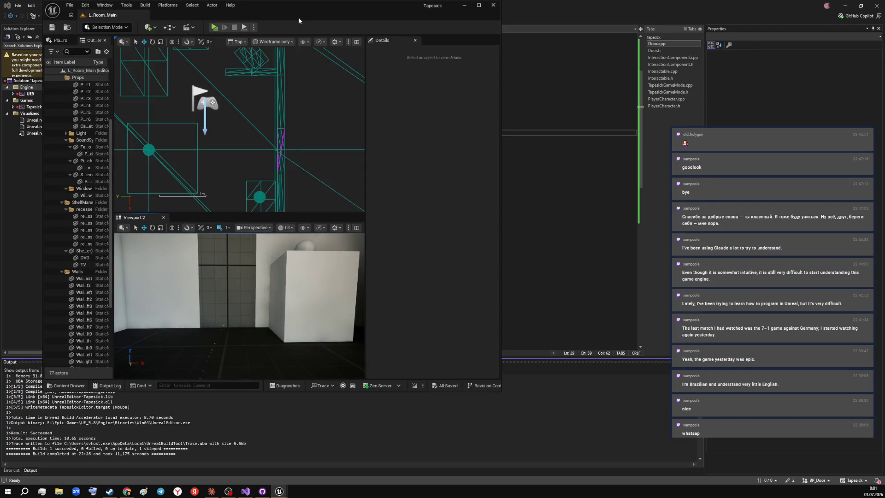
pyautogui.moveTo(298, 17); pyautogui.dragTo(333, 51)
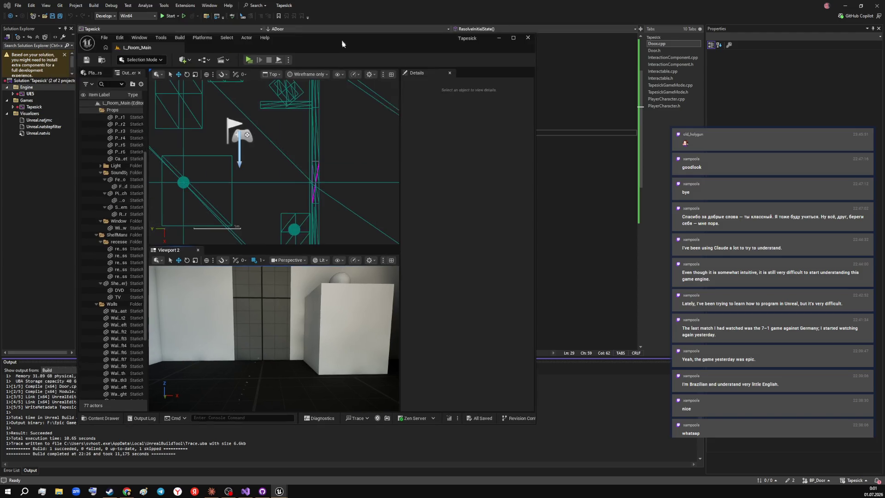
# - Close the Unreal editor, save all open source files in Visual Studio and quit it
pyautogui.hotkey('alt', 'Tab')
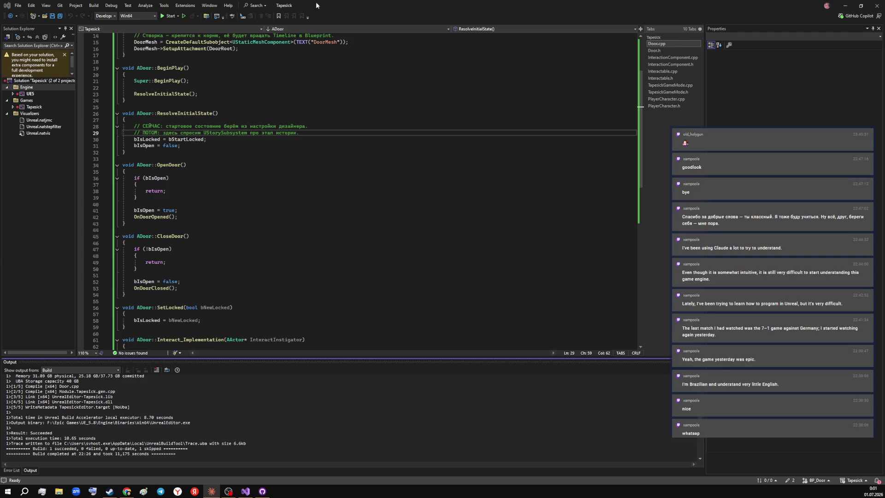
pyautogui.click(17, 6)
pyautogui.click(50, 87)
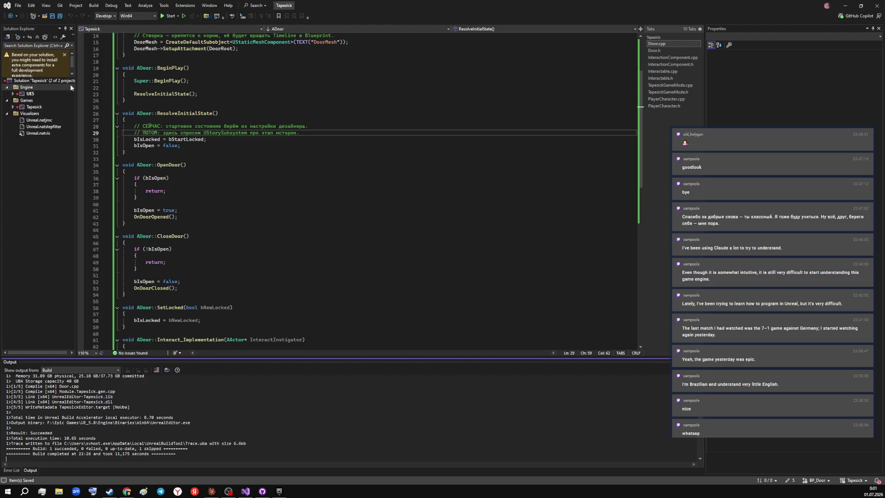
pyautogui.click(878, 5)
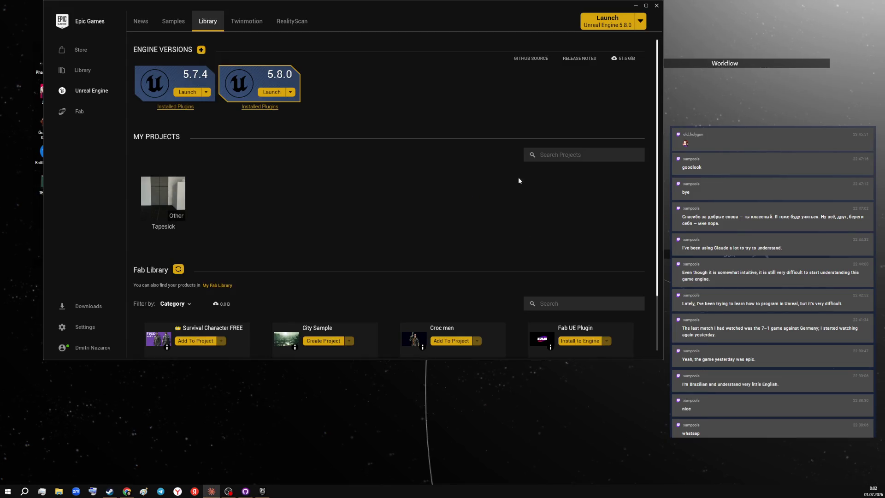
# - Minimize the Epic Games Launcher and reopen the Tapesick project from its desktop shortcut
pyautogui.click(646, 6)
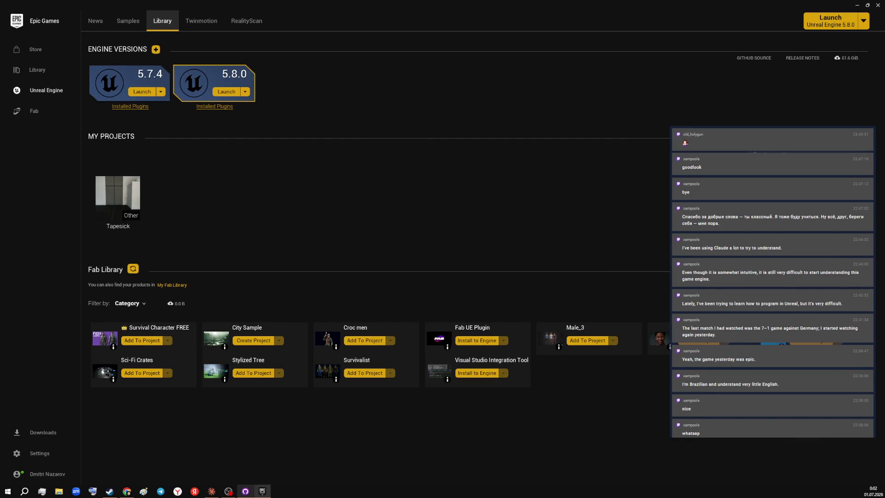
pyautogui.moveTo(229, 492)
pyautogui.click(262, 491)
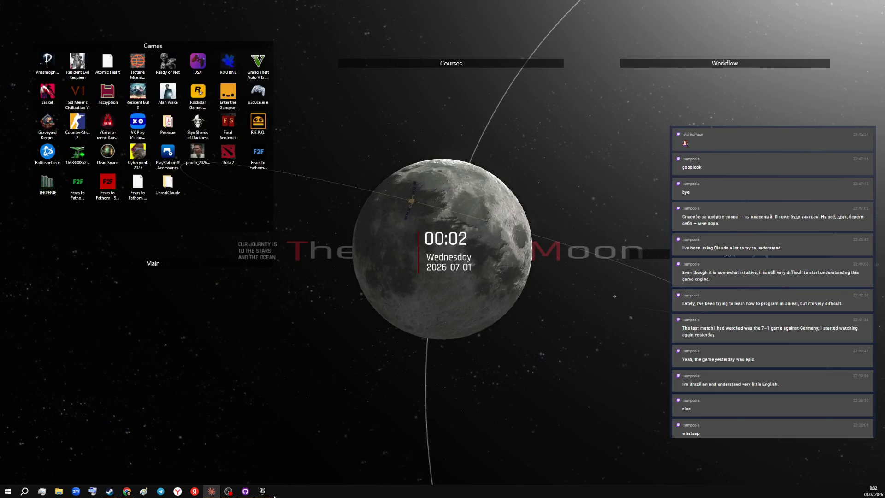
pyautogui.click(262, 491)
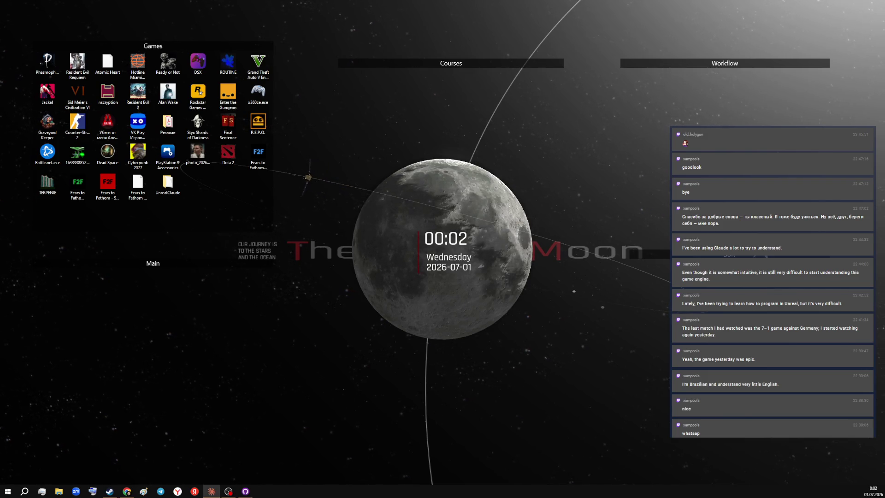
pyautogui.moveTo(724, 63)
pyautogui.doubleClick(756, 111)
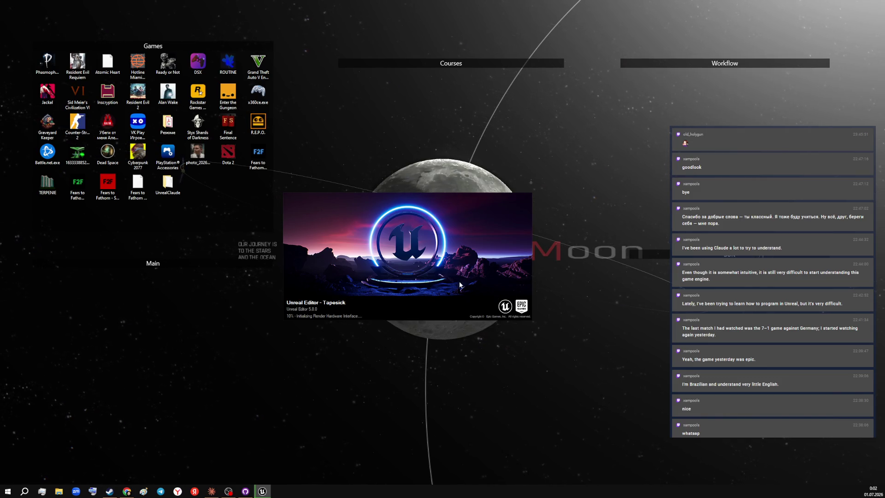
# - Review the five changed files on the Tapesick BP_Door branch in GitHub Desktop, then minimize it
pyautogui.moveTo(460, 284); pyautogui.dragTo(444, 288)
pyautogui.doubleClick(696, 83)
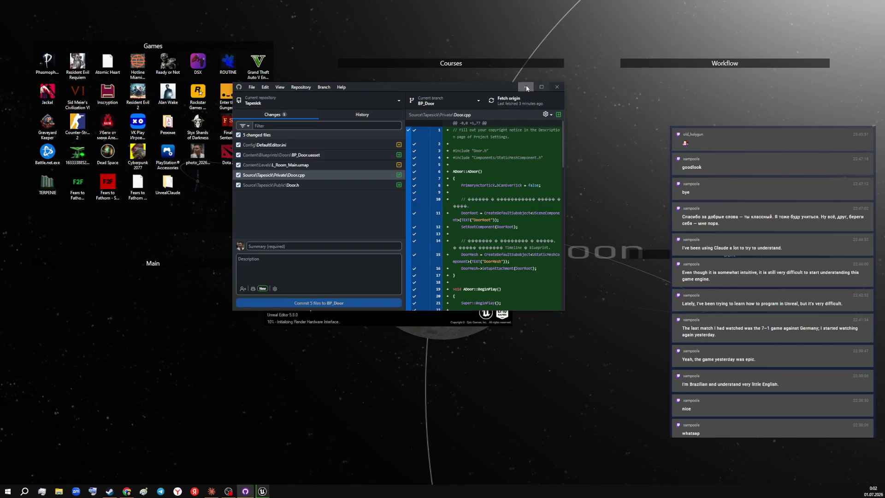
pyautogui.click(525, 87)
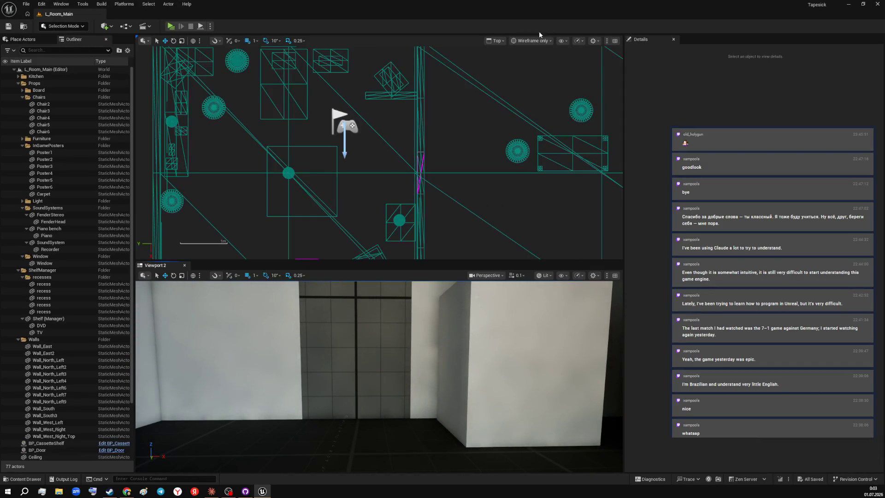
# - Switch the top viewport to Perspective and run a Standalone Game preview of the level
pyautogui.click(497, 41)
pyautogui.click(521, 68)
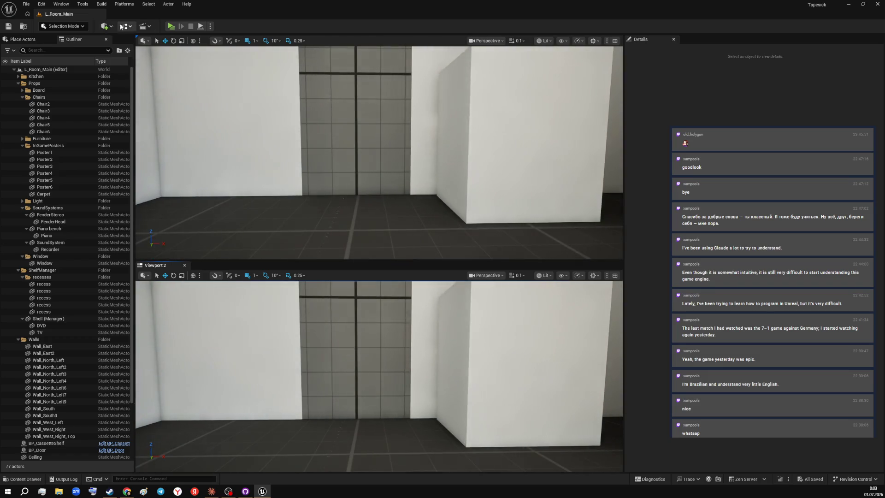
pyautogui.click(170, 26)
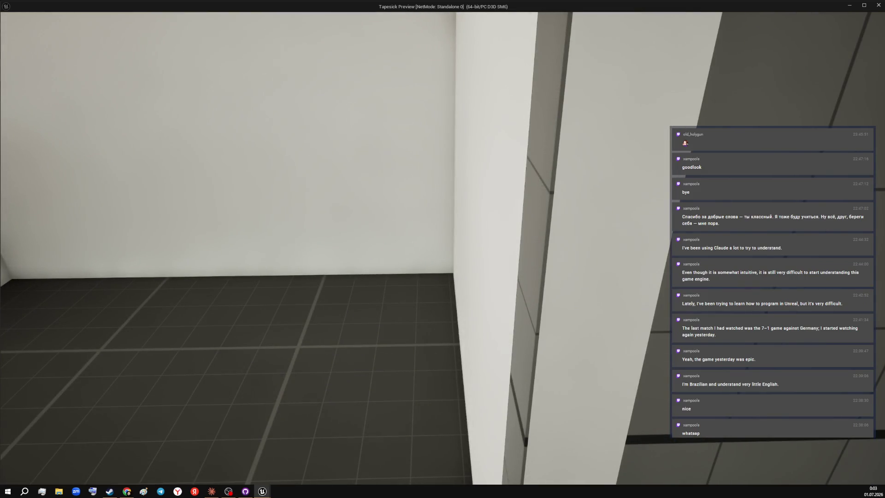
pyautogui.press('Escape')
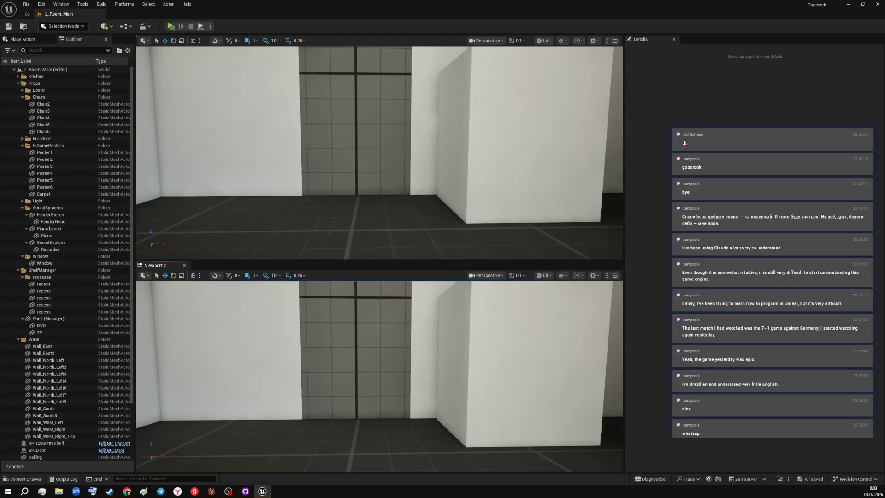
# - Fly toward the pedestal and select the BP_Door actor in the doorway
pyautogui.moveTo(381, 374); pyautogui.dragTo(415, 388)
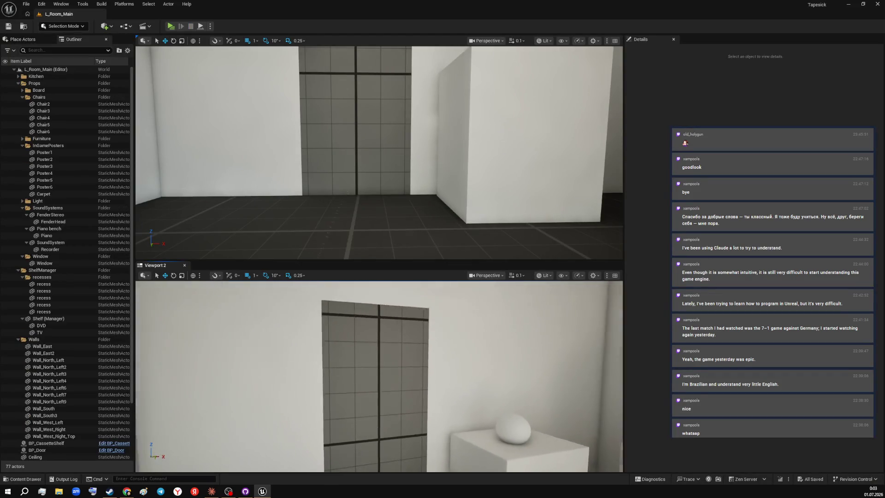
pyautogui.click(365, 376)
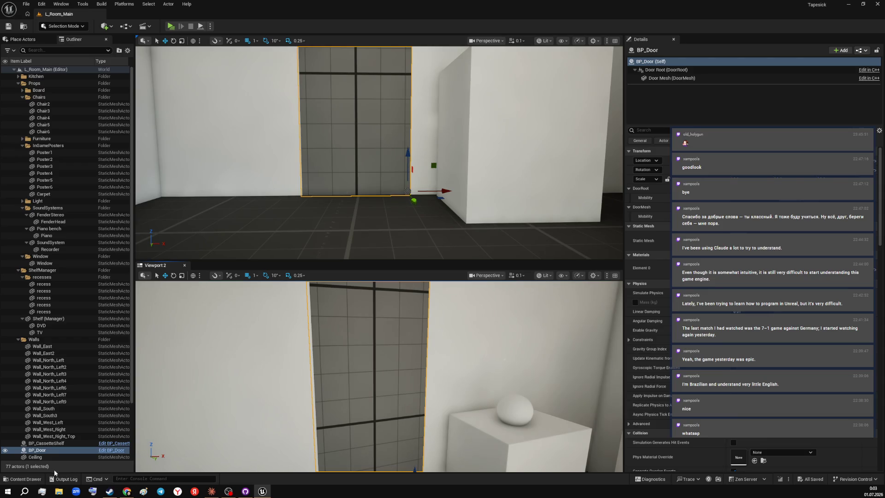
# - Check the BP_Door asset in the Content Drawer and bring both cameras close to the door
pyautogui.click(26, 479)
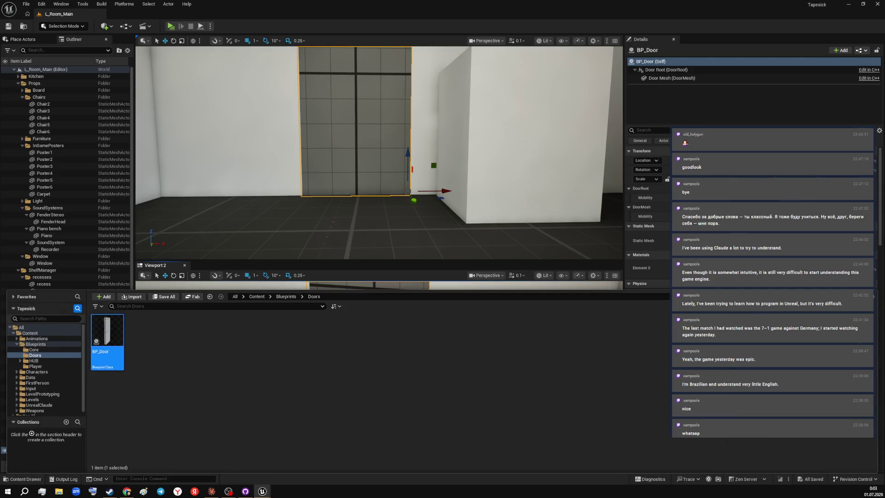
pyautogui.hotkey('ctrl', 'space')
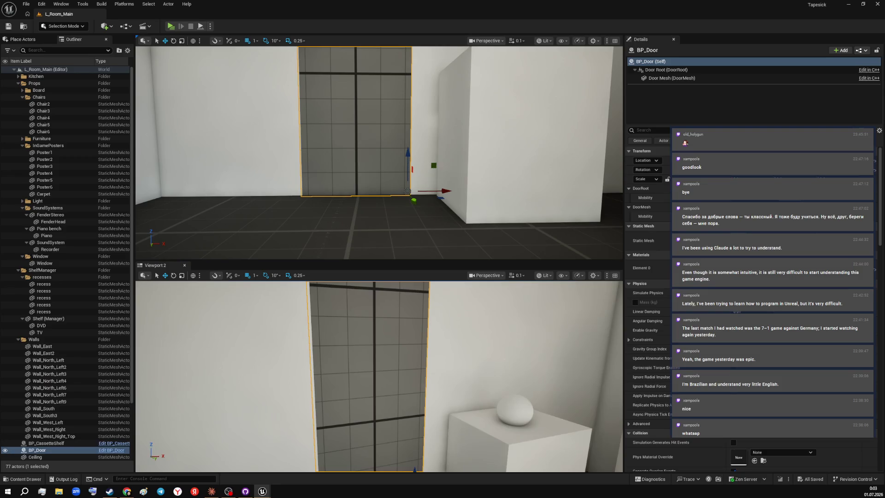
pyautogui.rightClick(559, 300)
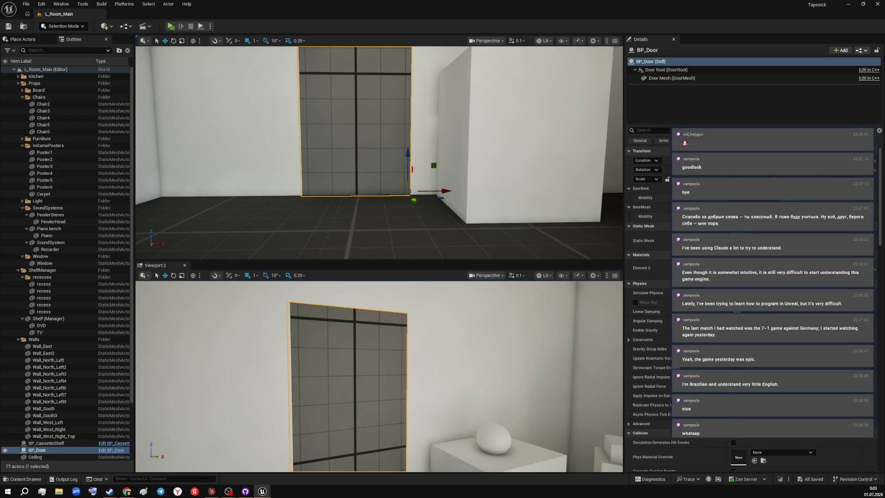
pyautogui.press('w')
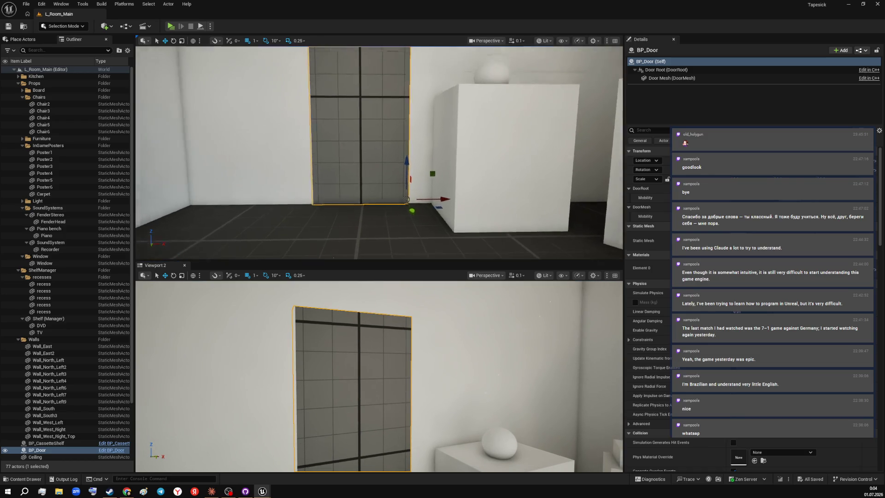
pyautogui.moveTo(381, 153); pyautogui.dragTo(485, 173)
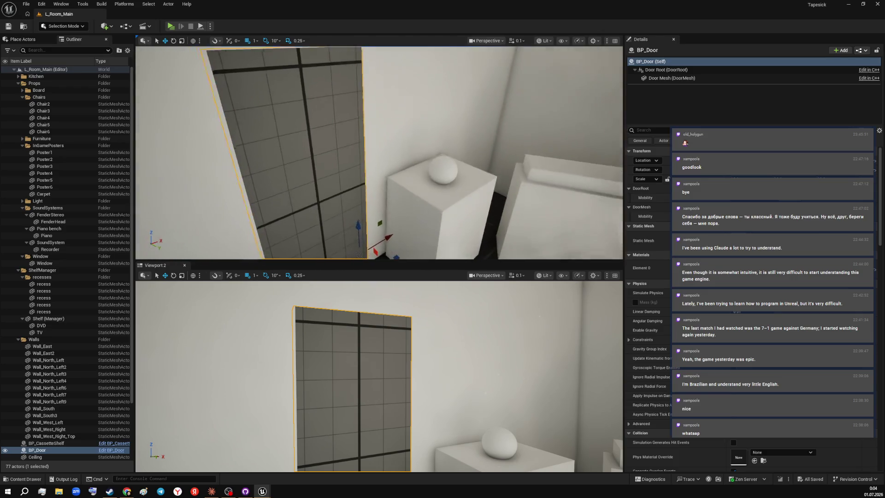
pyautogui.moveTo(414, 152); pyautogui.dragTo(408, 152)
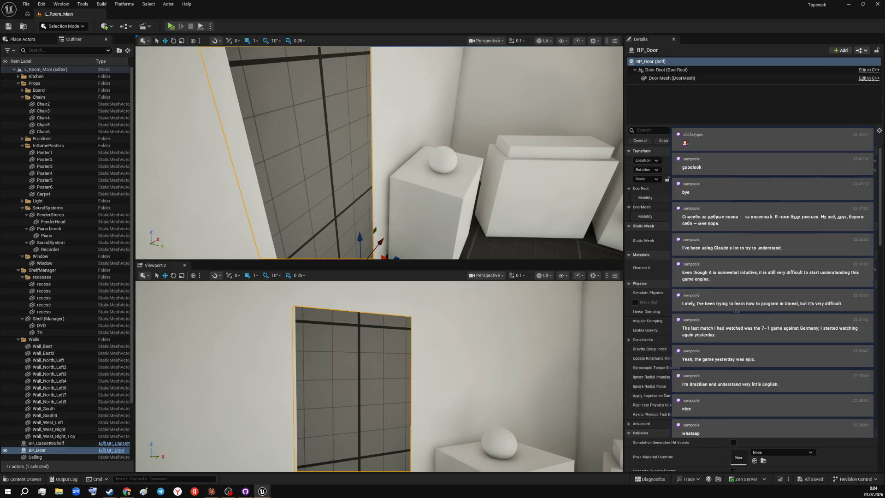
# - Nudge BP_Door into the doorway and start a standalone play test
pyautogui.press('Right')
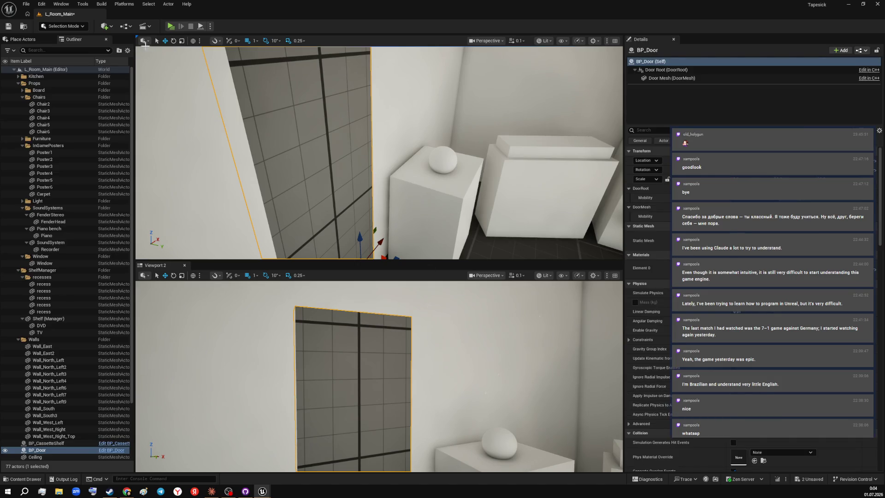
pyautogui.click(170, 26)
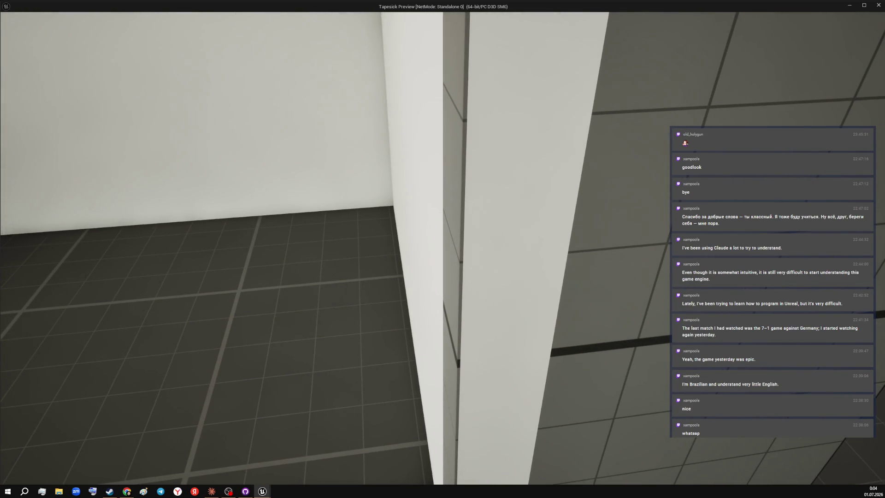
# - Stop the play test, slide BP_Door along its Y axis into the doorway, and play-test again
pyautogui.press('Escape')
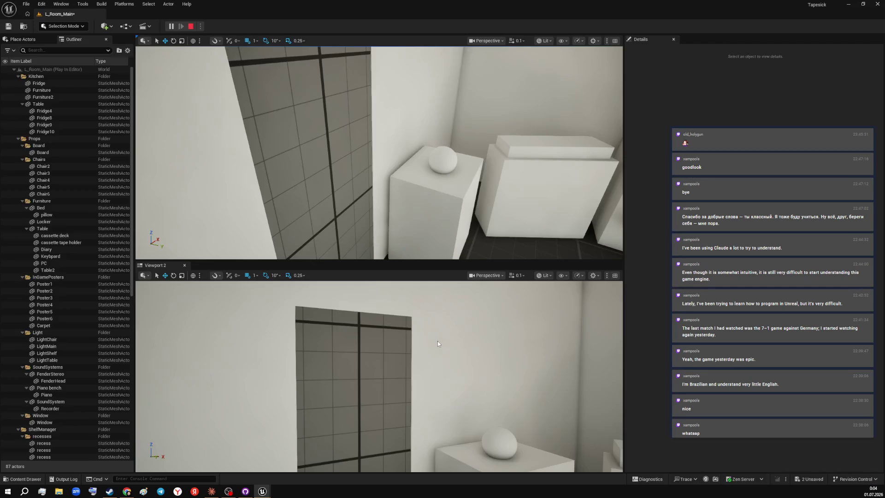
pyautogui.moveTo(403, 247); pyautogui.dragTo(374, 235)
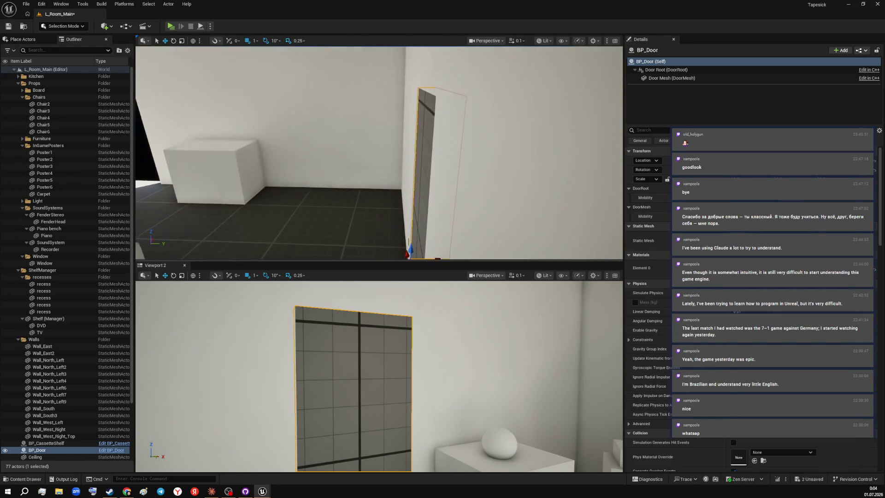
pyautogui.click(171, 26)
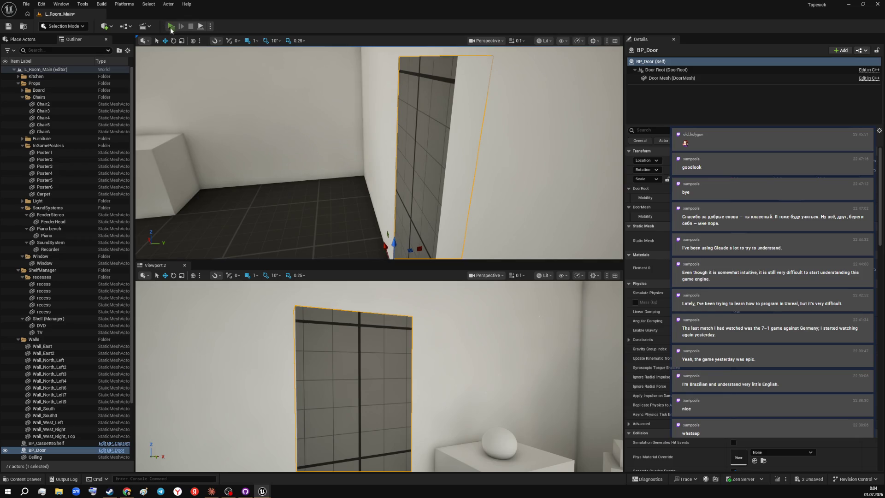
pyautogui.press('w')
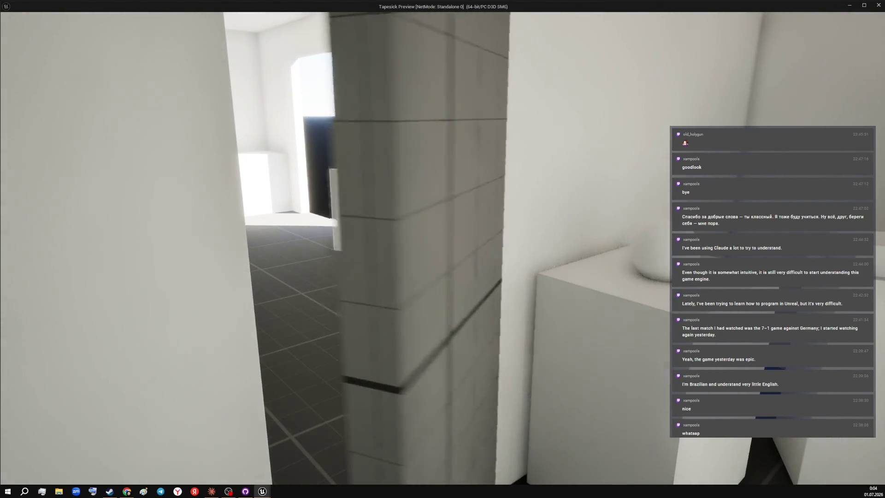
pyautogui.press('w')
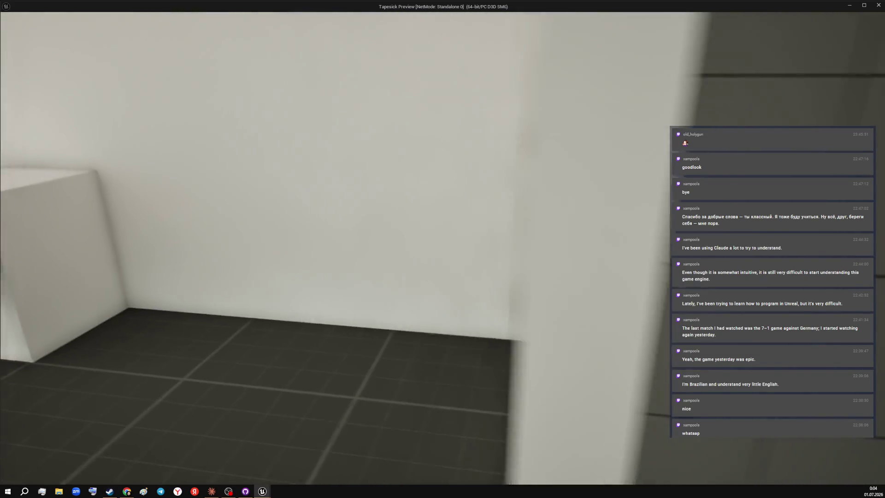
pyautogui.press('w')
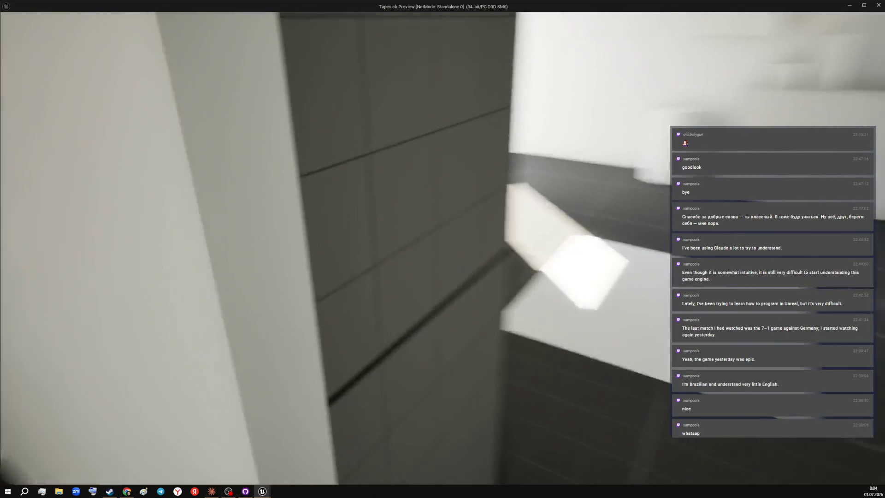
pyautogui.press('w')
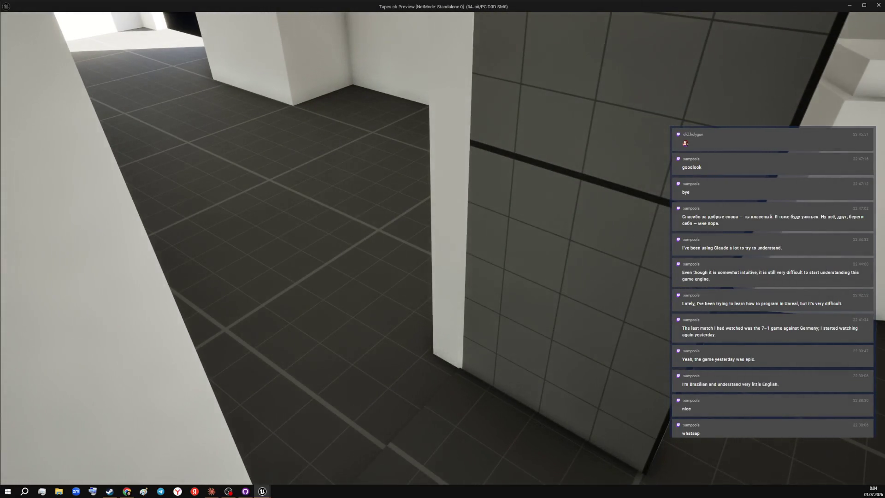
pyautogui.press('w')
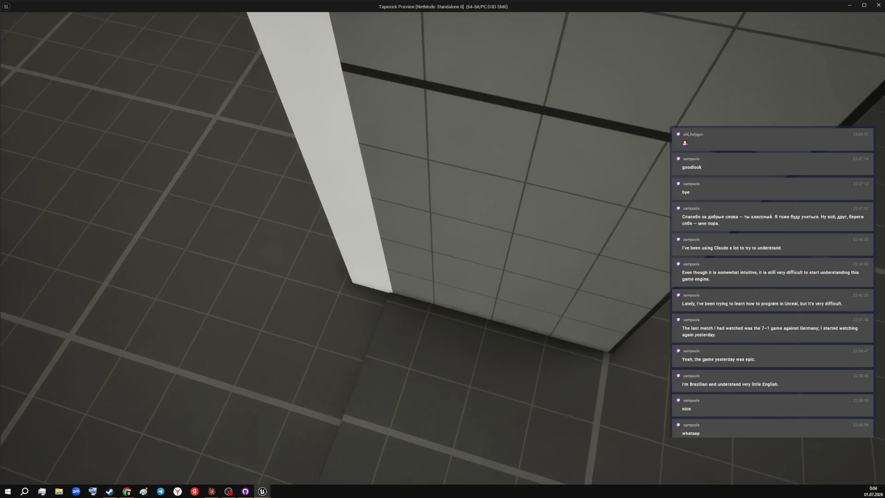
pyautogui.press('w')
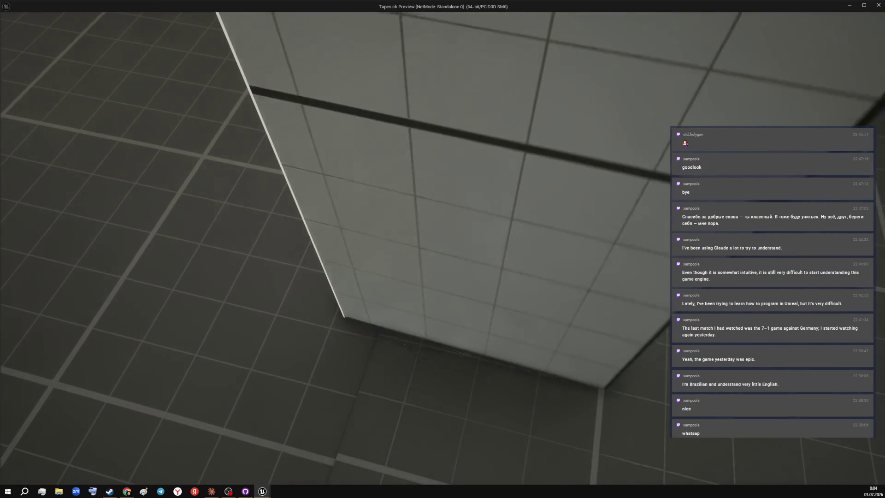
pyautogui.press('w')
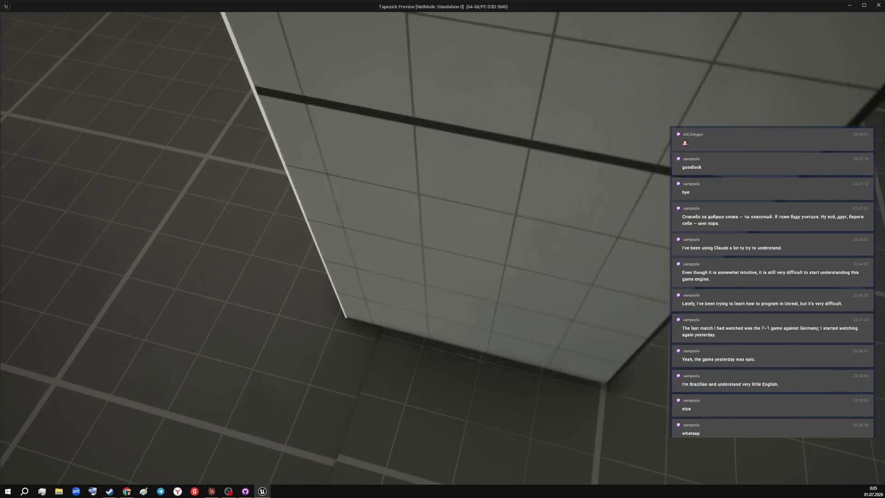
pyautogui.press('w')
pyautogui.press('w')
pyautogui.press('w')
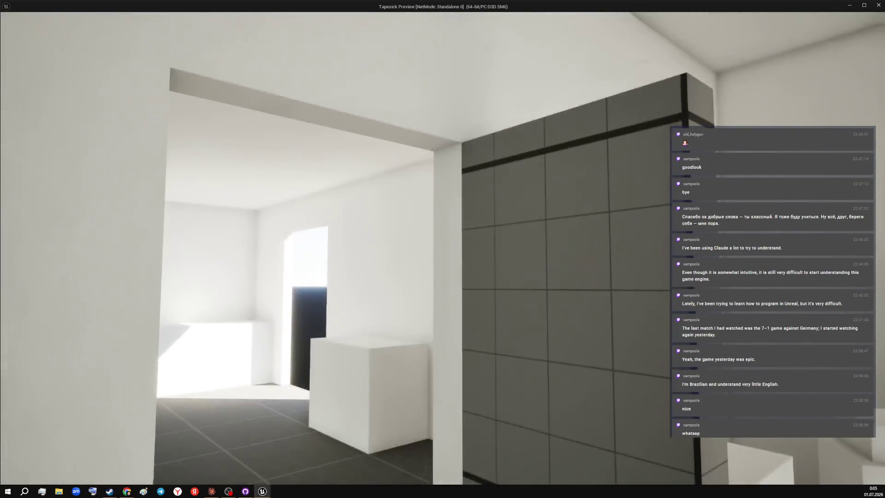
pyautogui.press('w')
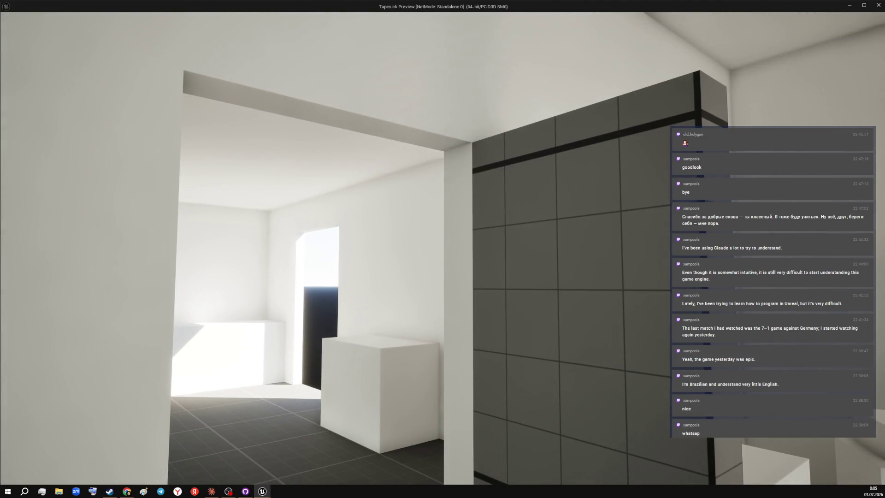
pyautogui.press('w')
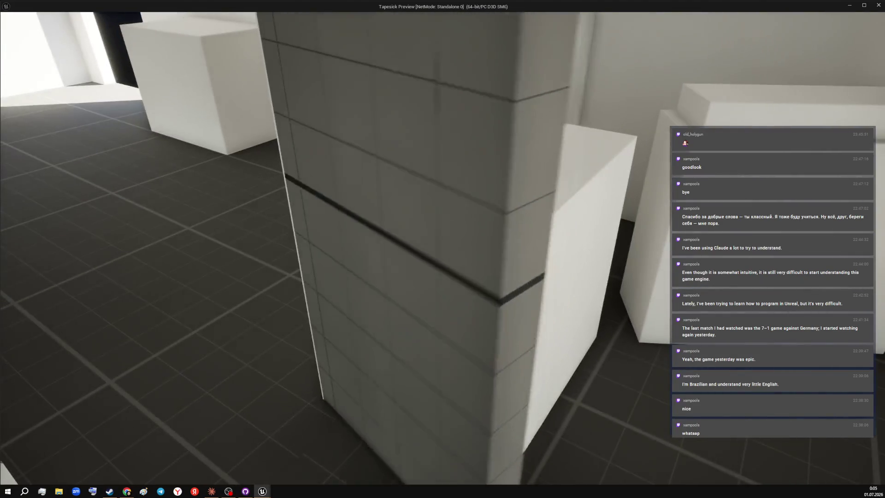
pyautogui.press('w')
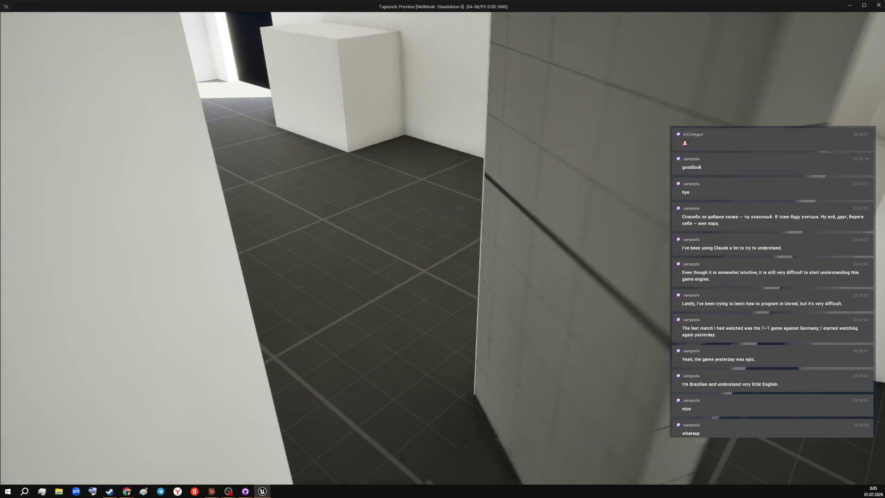
pyautogui.press('w')
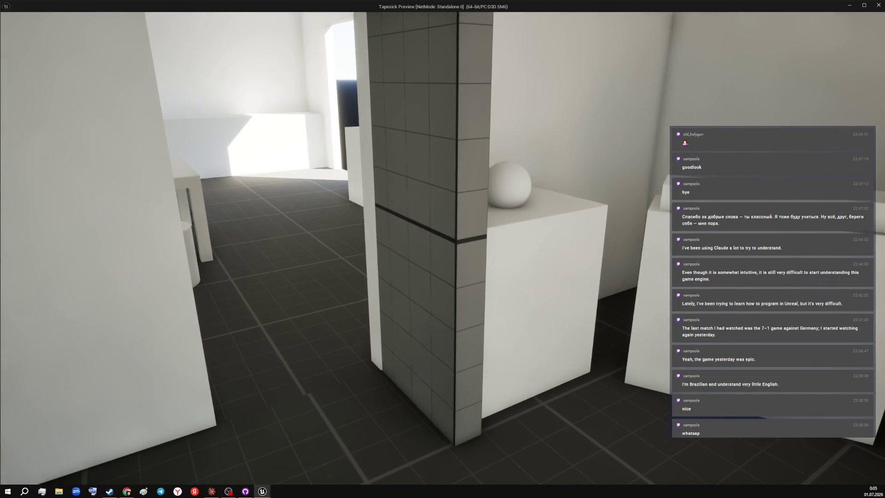
pyautogui.press('Escape')
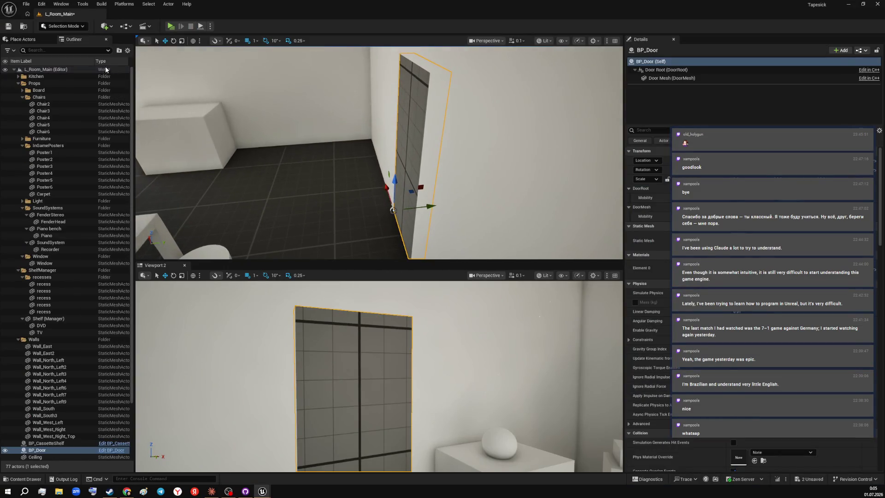
# - Save all changes to L_Room_Main and confirm the Doors folder content in the Content Drawer
pyautogui.click(26, 4)
pyautogui.click(59, 104)
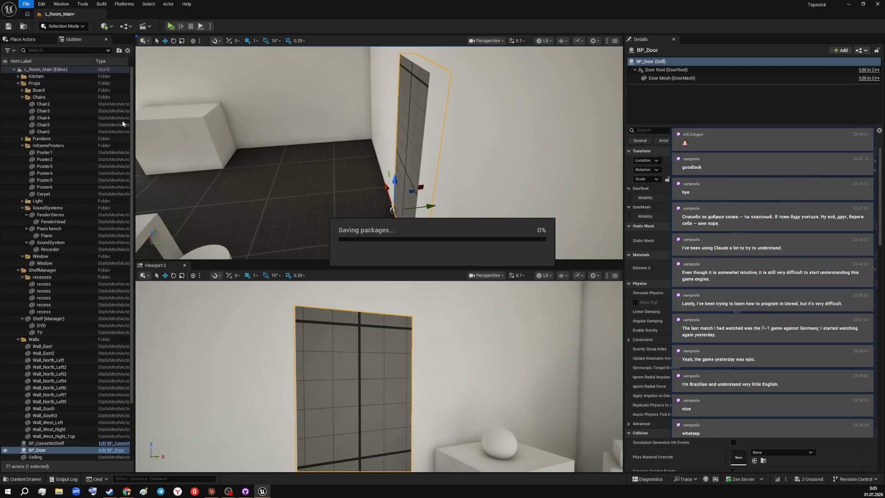
pyautogui.scroll(-1, 346, 152)
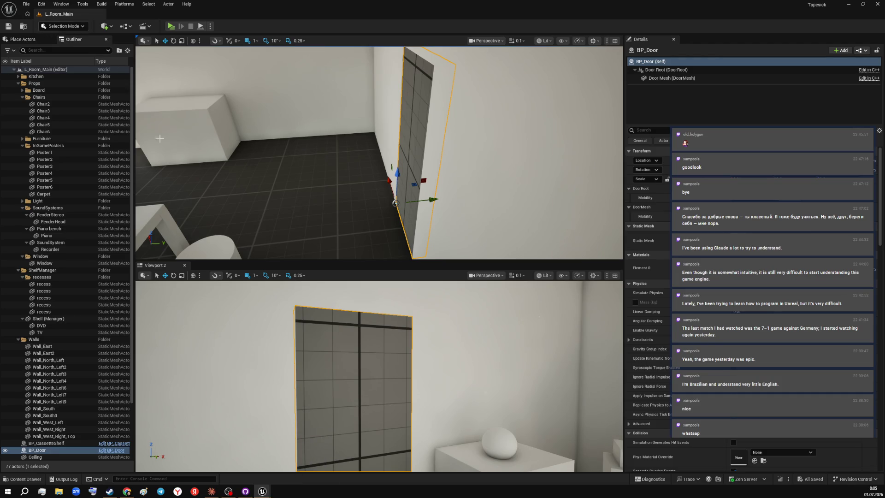
pyautogui.click(26, 478)
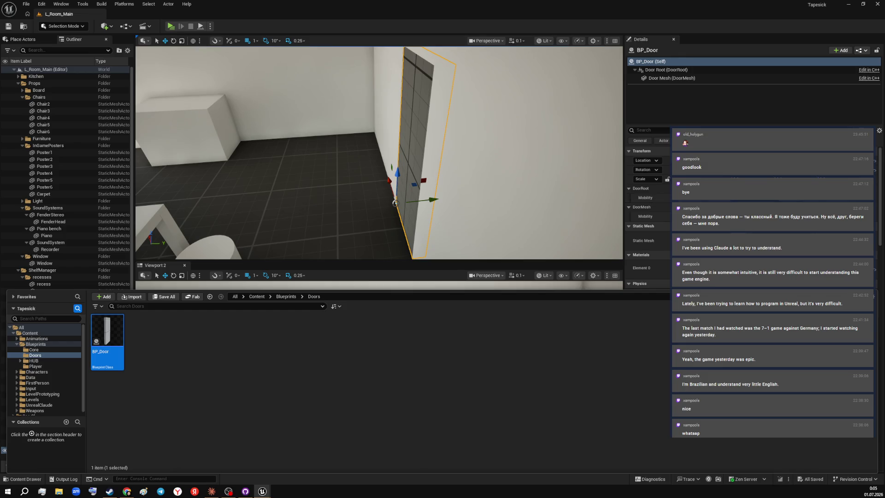
pyautogui.hotkey('ctrl', 'space')
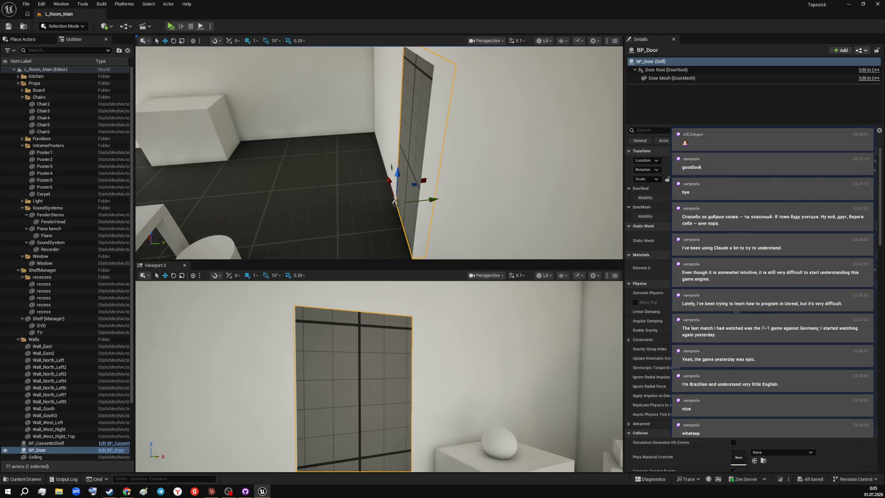
pyautogui.click(26, 5)
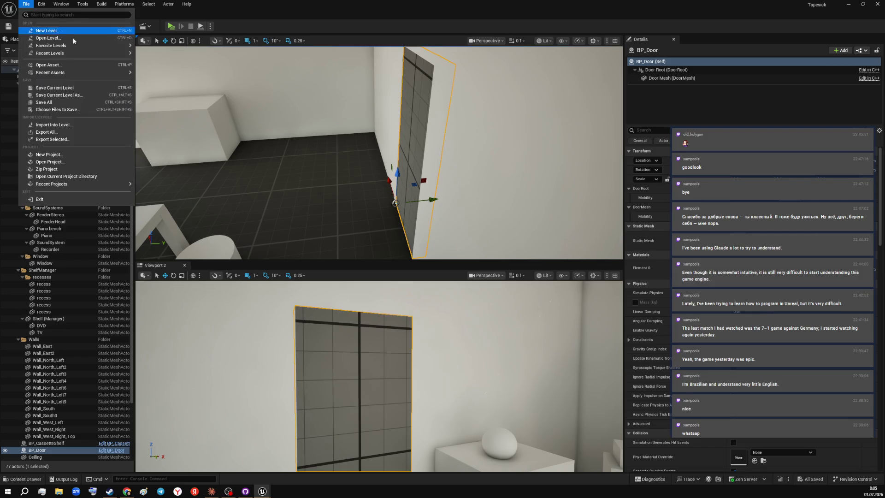
pyautogui.press('Escape')
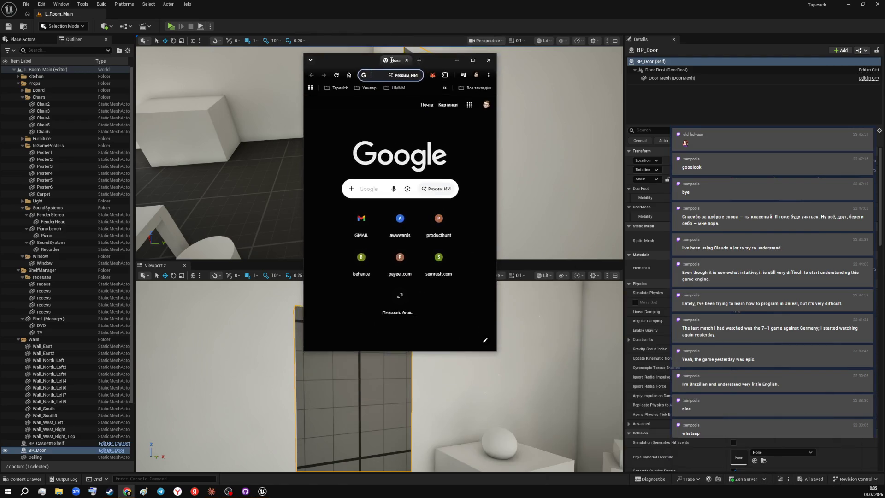
# - Search 'hunyuan 3d' in Chrome, open Tencent's Hunyuan 3D Generation page, then switch back to Unreal
pyautogui.moveTo(406, 61); pyautogui.dragTo(290, 6)
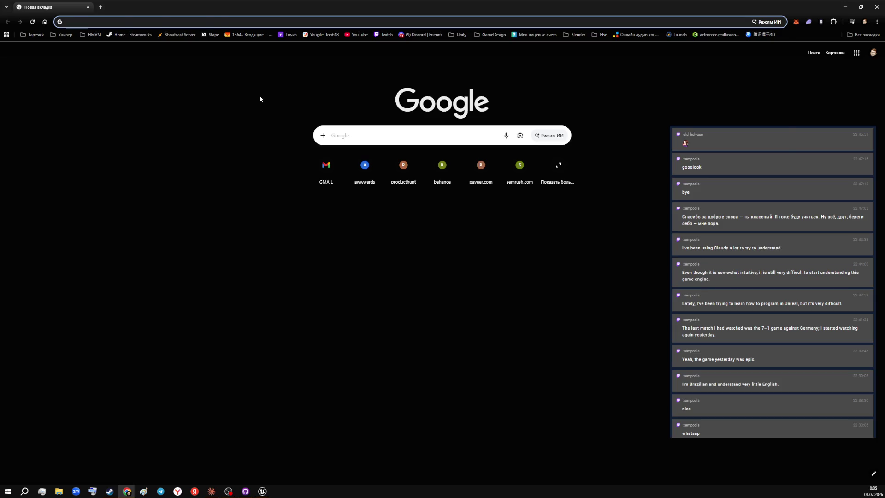
pyautogui.write('hyanan 3d')
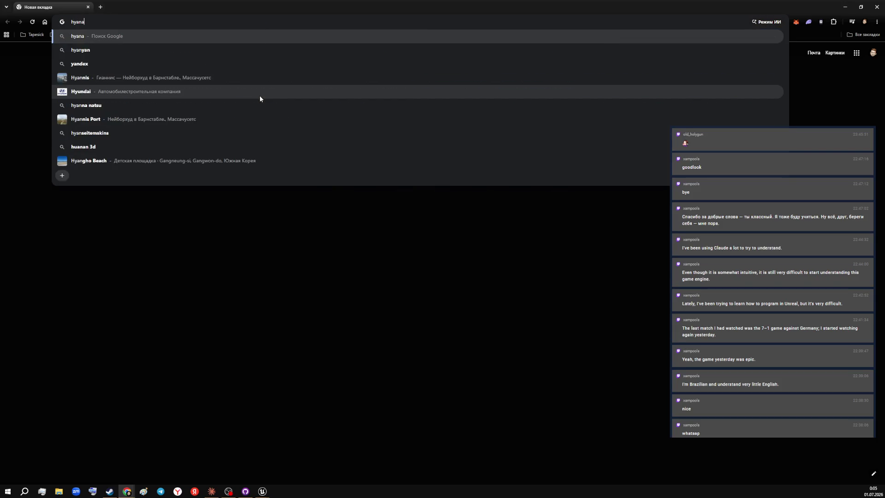
pyautogui.press('Return')
pyautogui.click(111, 142)
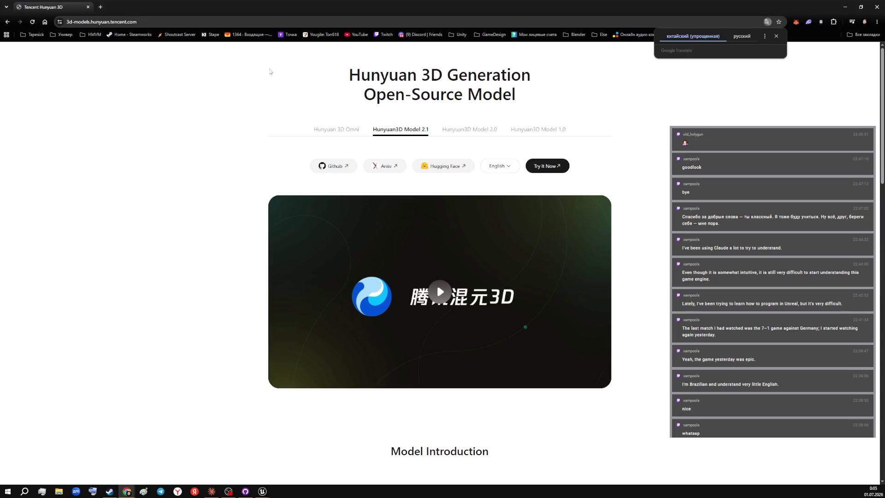
pyautogui.click(32, 35)
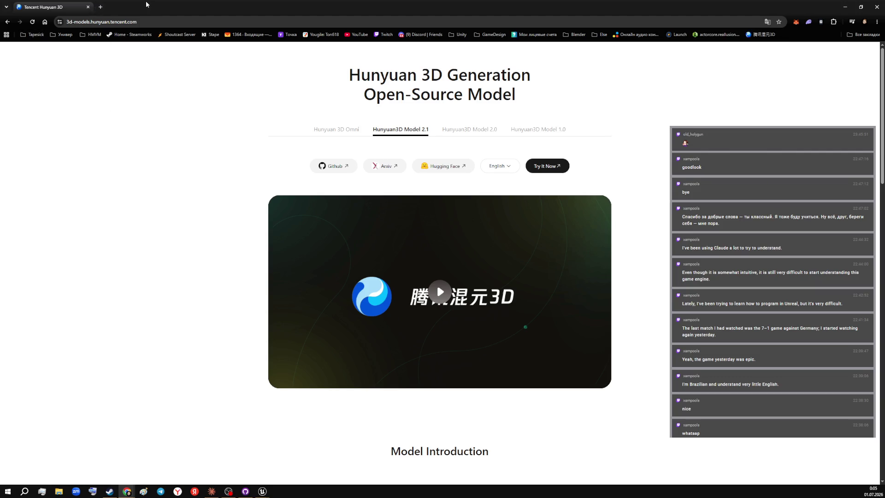
pyautogui.hotkey('alt', 'Tab')
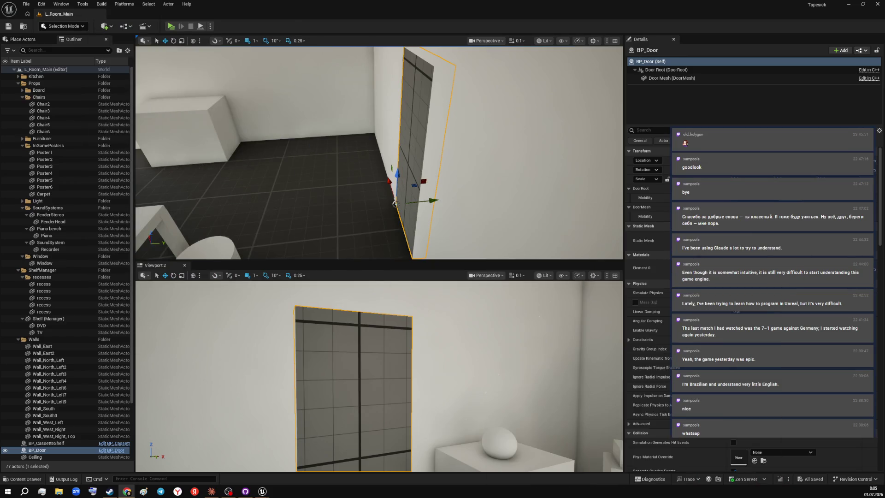